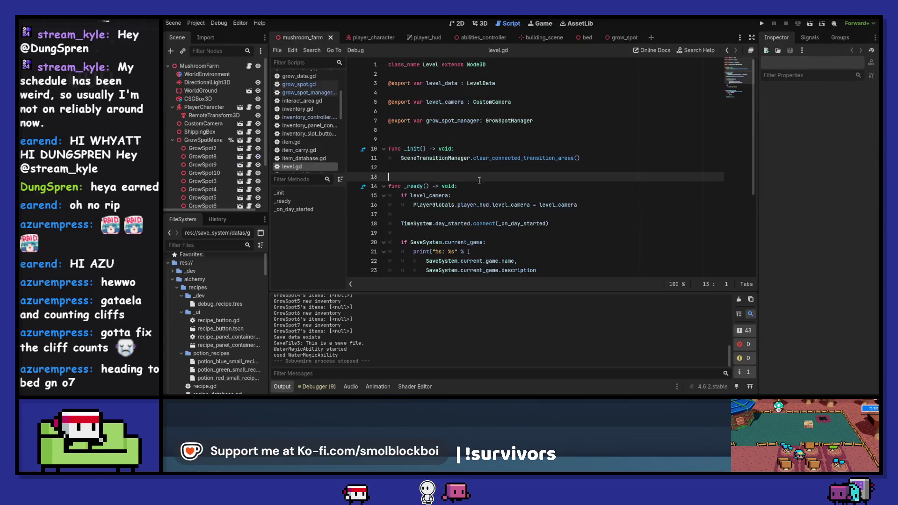
Select GrowSpot10 in the 3D farm view and open its grow_spot scene
left_click(479, 24)
left_click(462, 200)
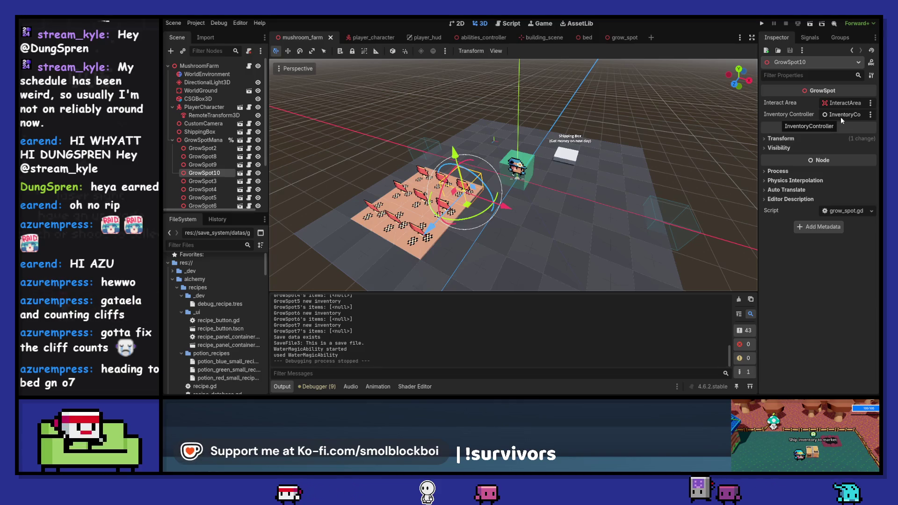
left_click(242, 174)
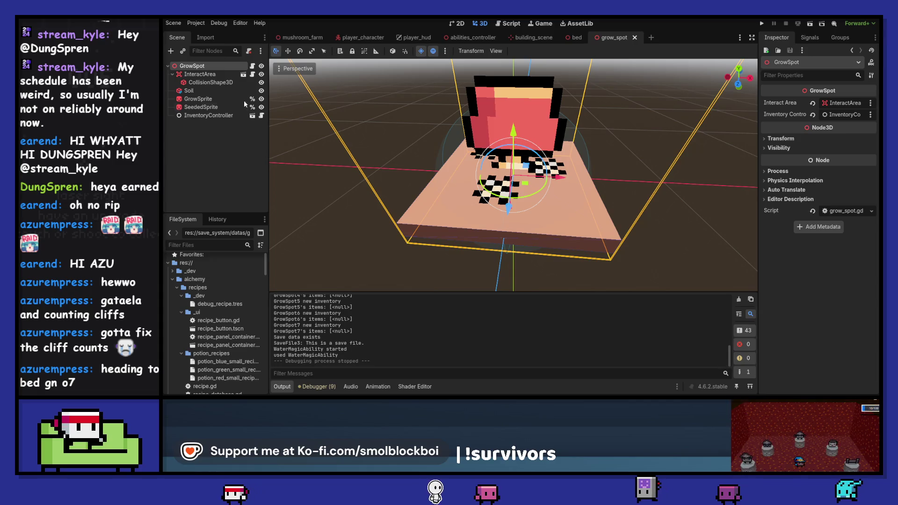
Inspect the InventoryController and GrowSpot nodes, then view grow_spot.gd's _ready function
left_click(229, 117)
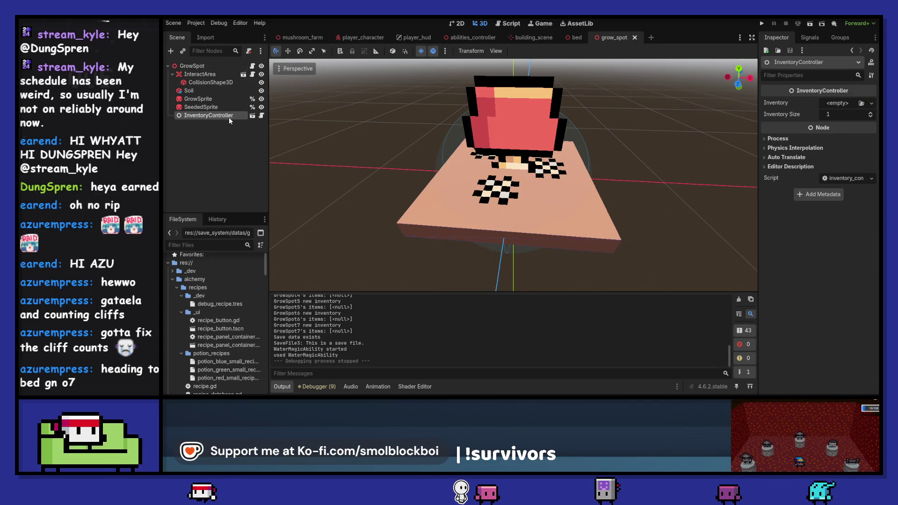
left_click(222, 68)
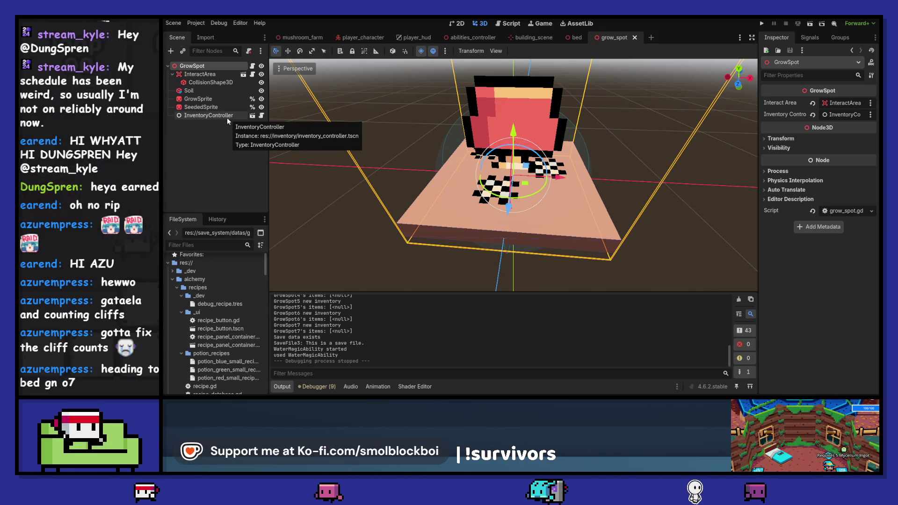
key("ctrl+F3")
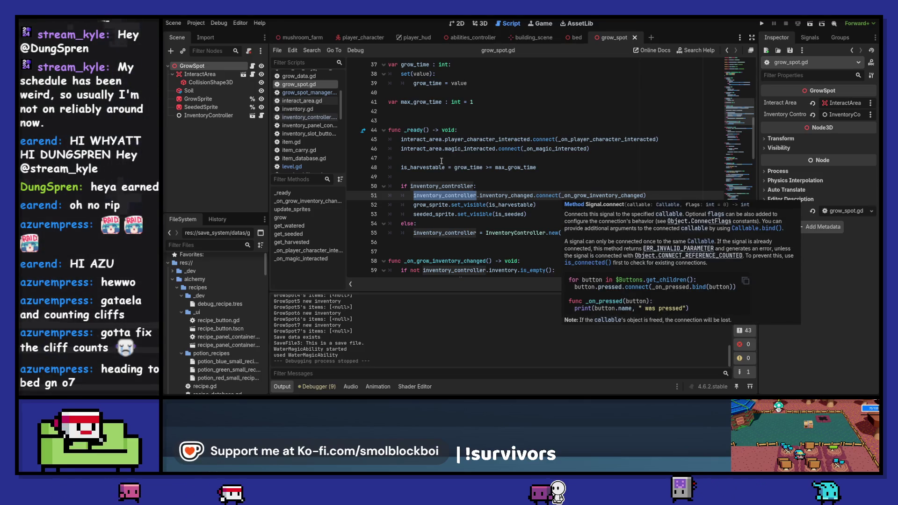
Recheck the InventoryController and GrowSpot nodes, then open grow_spot_manager from the mushroom_farm scene
left_click(430, 175)
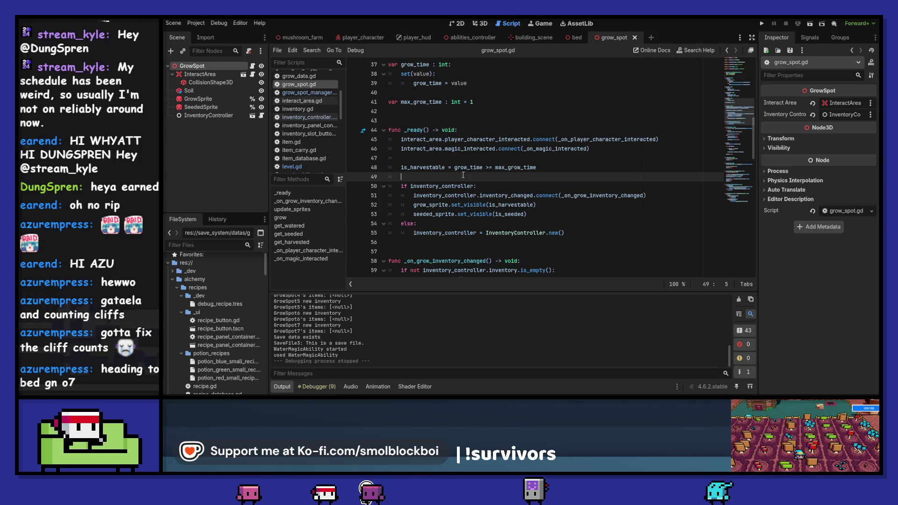
left_click(206, 116)
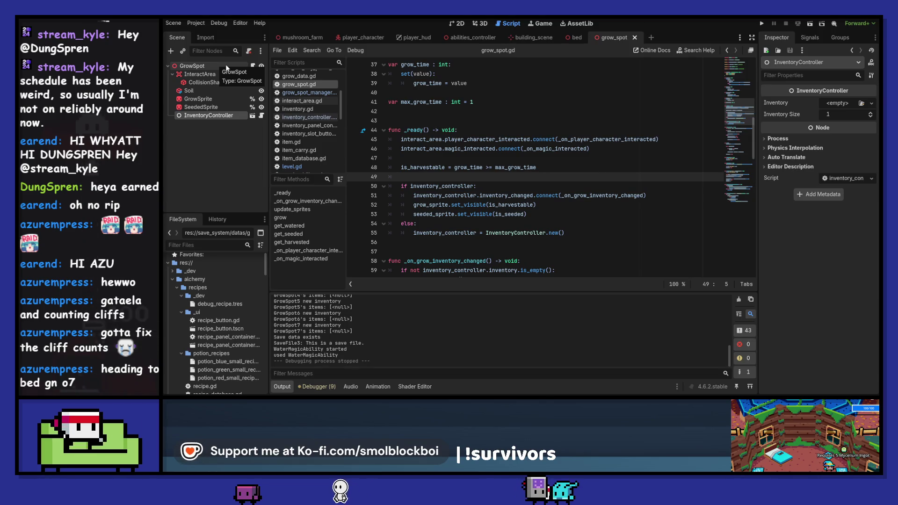
left_click(226, 65)
scroll(321, 127, "down", 5)
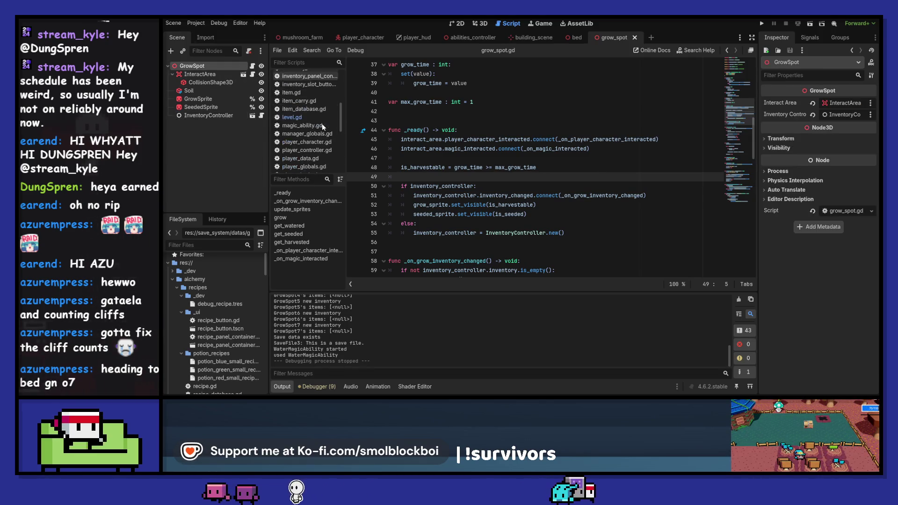
scroll(322, 123, "down", 3)
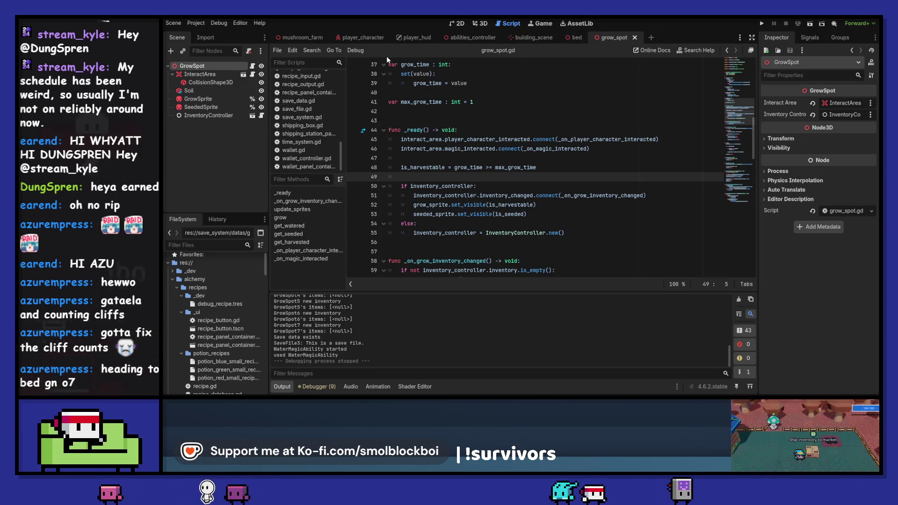
left_click(299, 37)
left_click(240, 140)
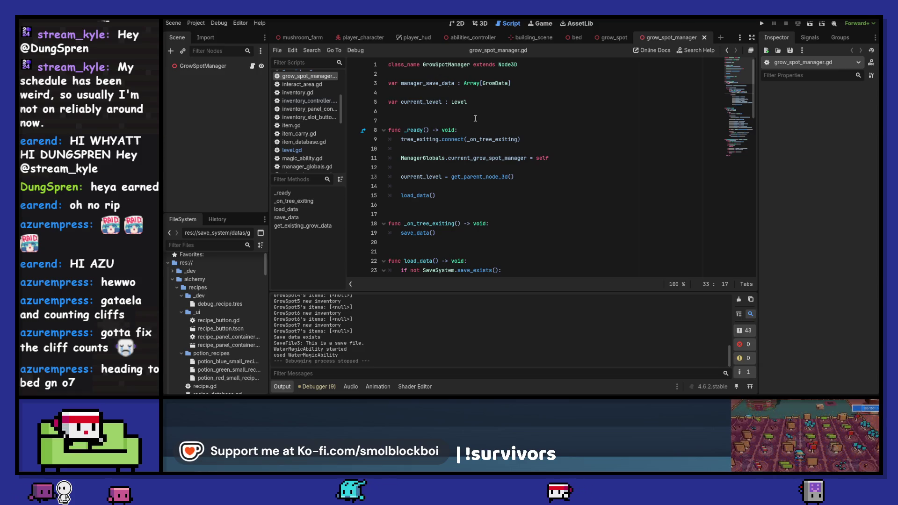
scroll(594, 187, "down", 1)
scroll(615, 196, "down", 7)
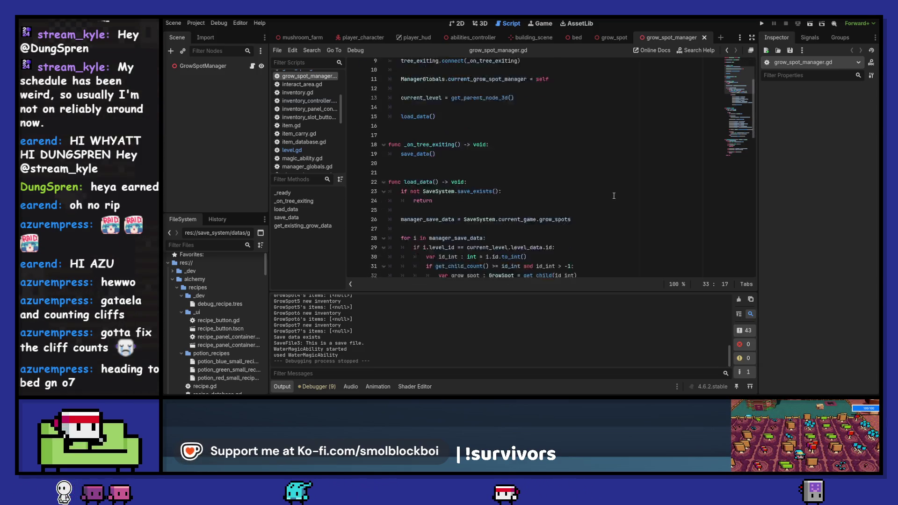
scroll(605, 200, "down", 1)
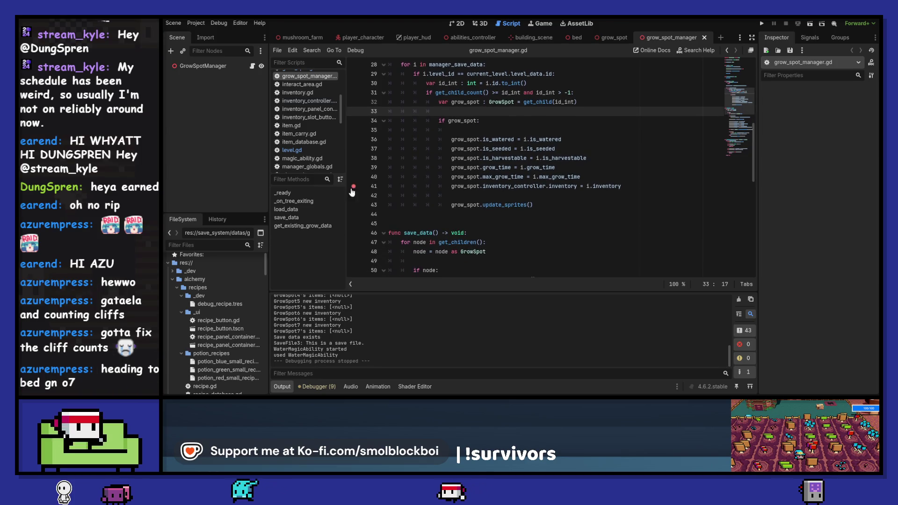
scroll(627, 173, "down", 3)
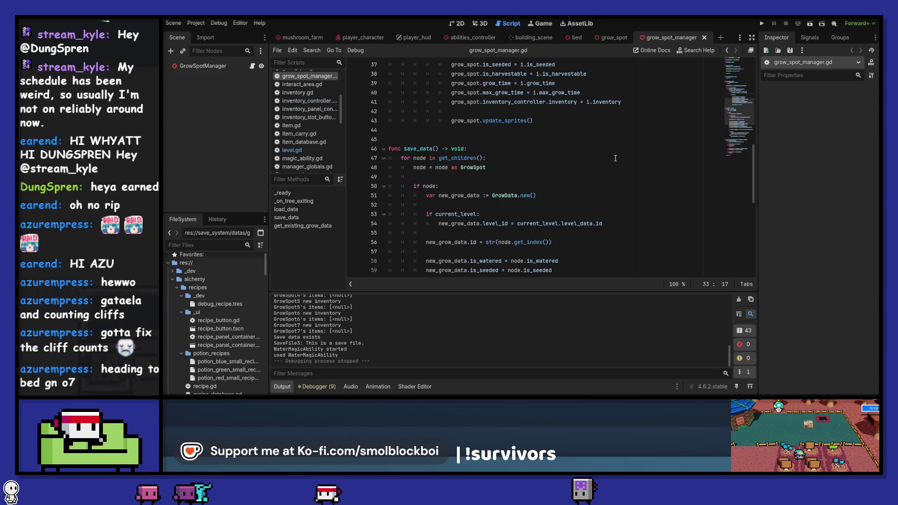
scroll(615, 158, "down", 4)
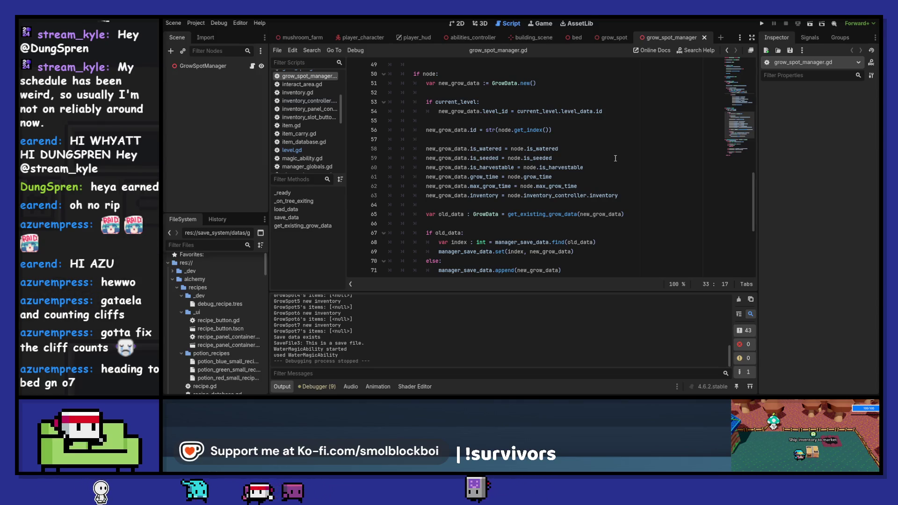
scroll(616, 158, "down", 1)
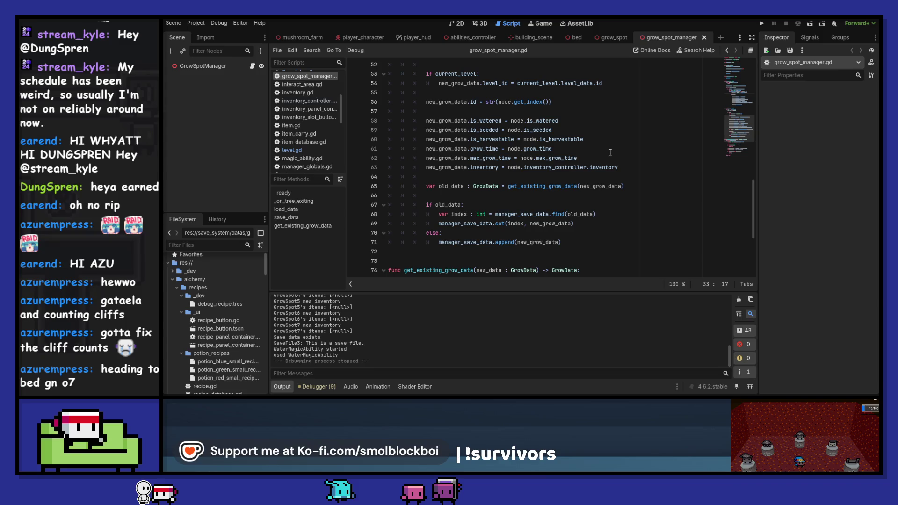
scroll(610, 152, "up", 4)
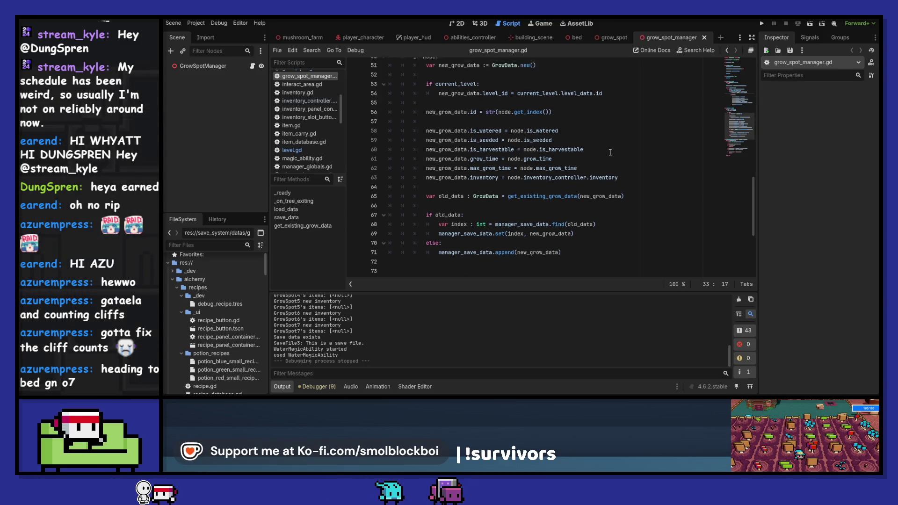
scroll(610, 152, "up", 2)
scroll(610, 152, "up", 2)
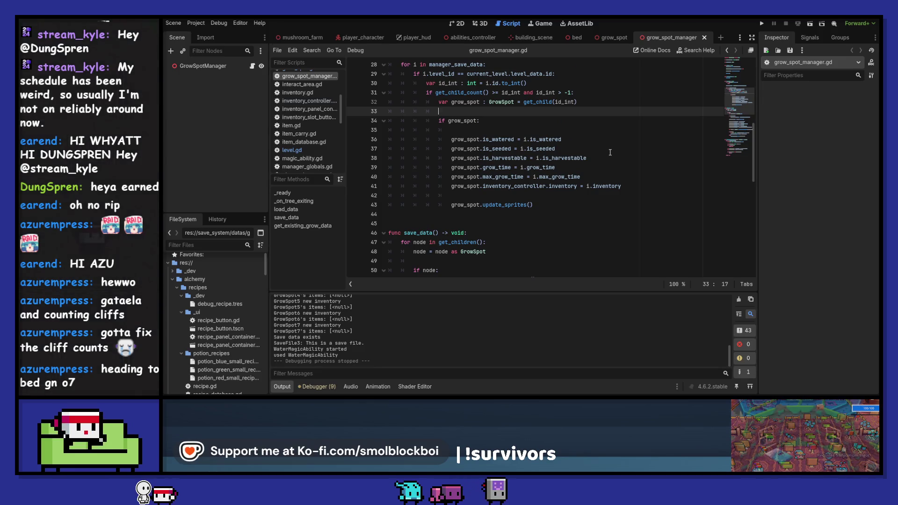
scroll(610, 152, "down", 6)
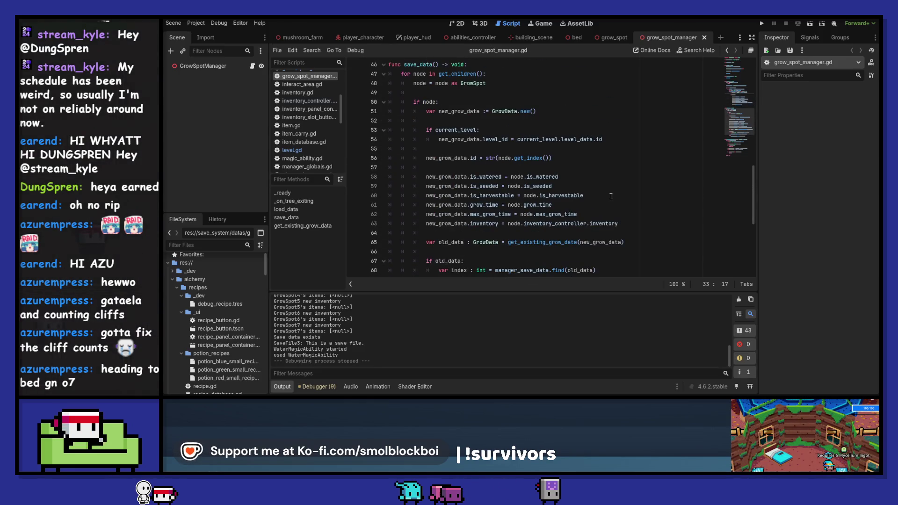
double_click(604, 224)
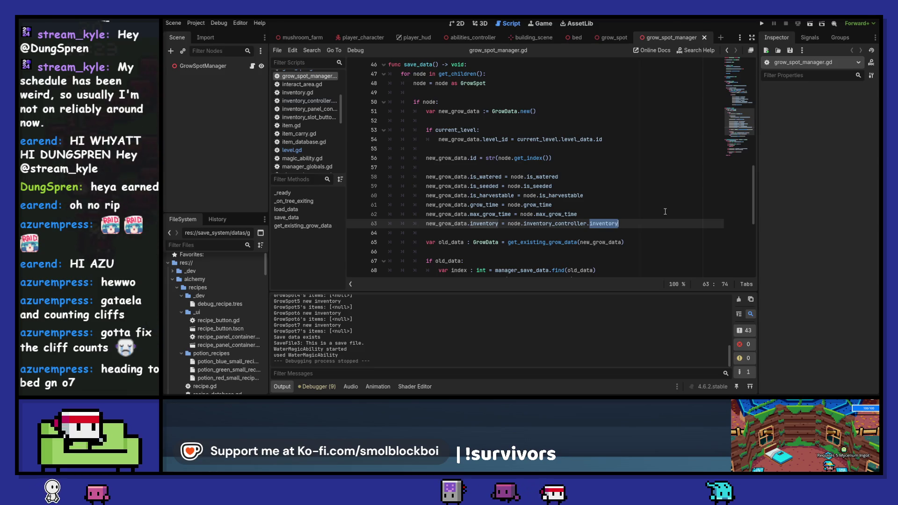
scroll(665, 212, "down", 1)
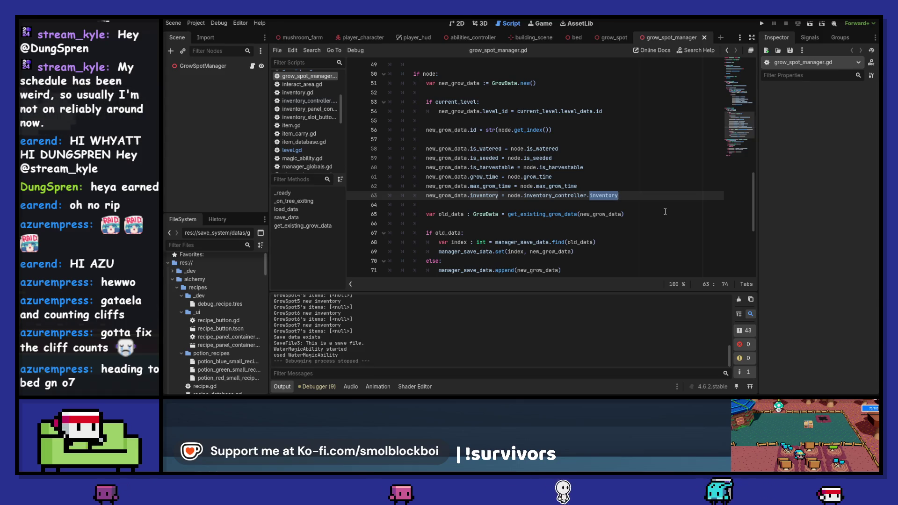
scroll(754, 191, "down", 1)
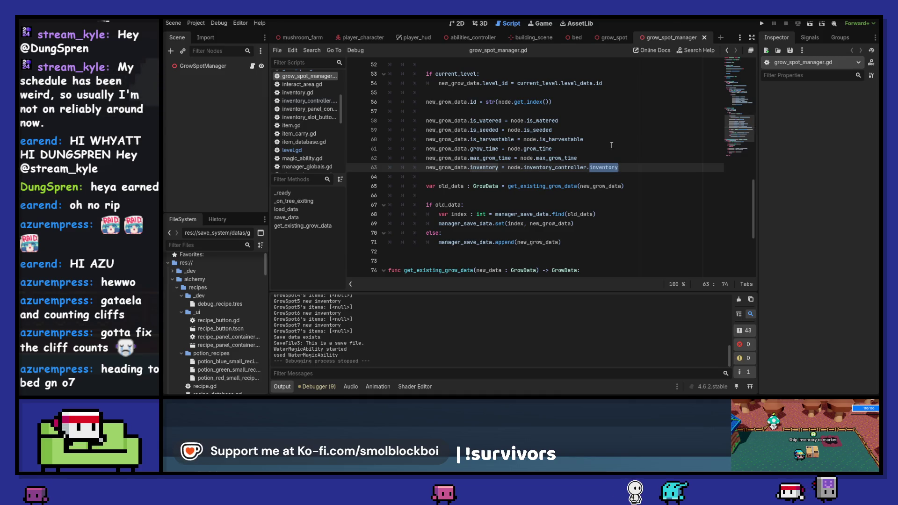
scroll(605, 146, "down", 4)
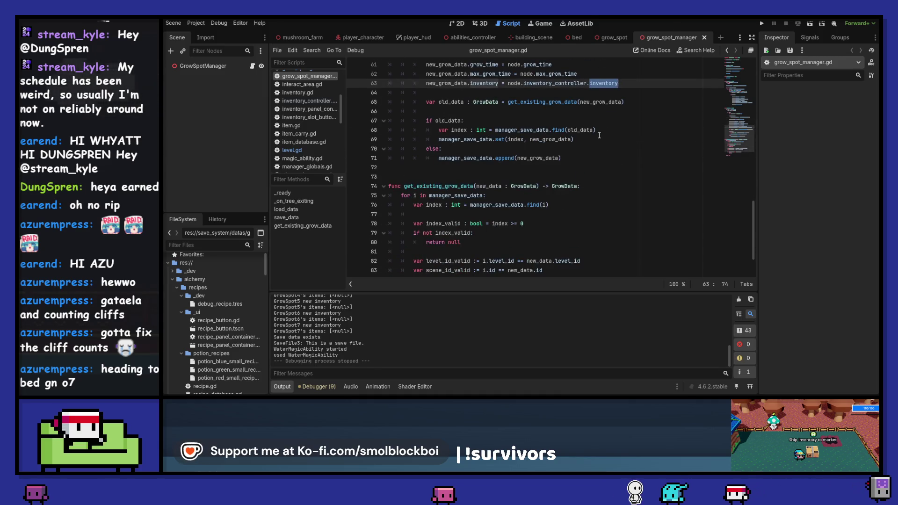
scroll(599, 135, "down", 1)
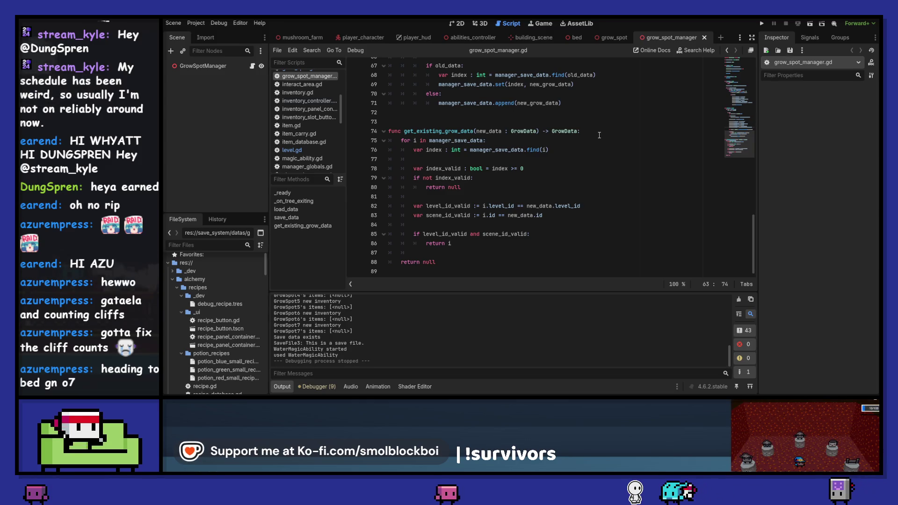
scroll(599, 135, "up", 4)
scroll(613, 120, "up", 1)
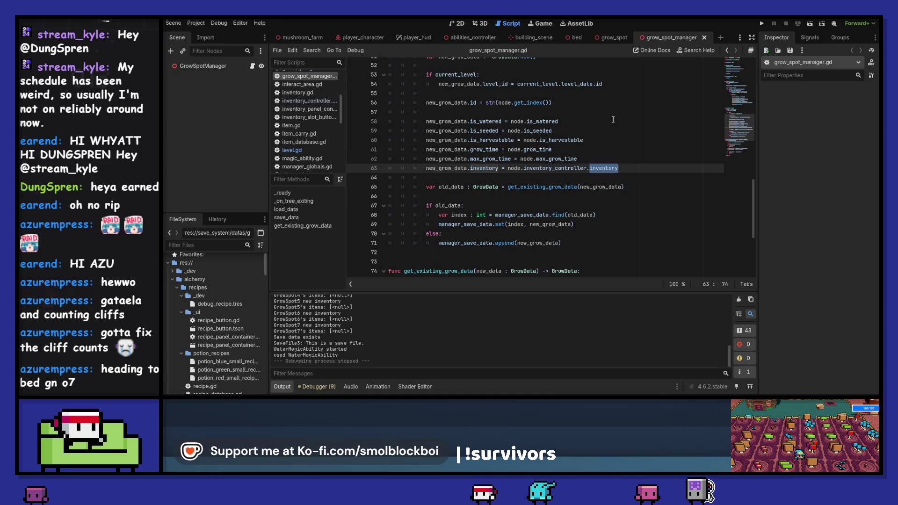
scroll(612, 120, "up", 10)
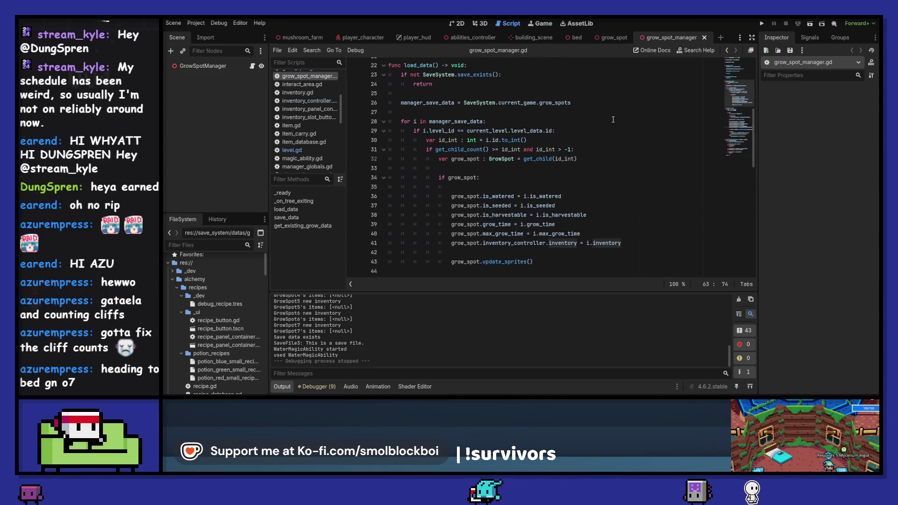
scroll(613, 120, "up", 6)
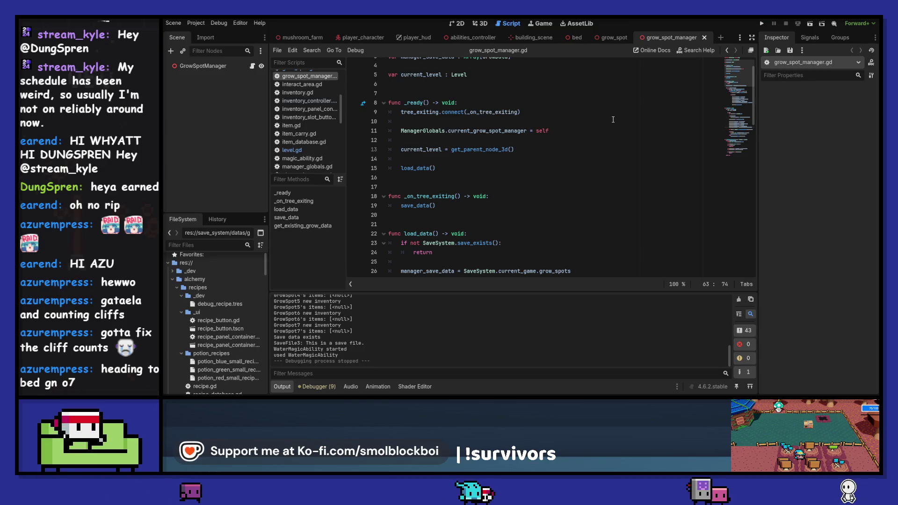
scroll(613, 119, "down", 7)
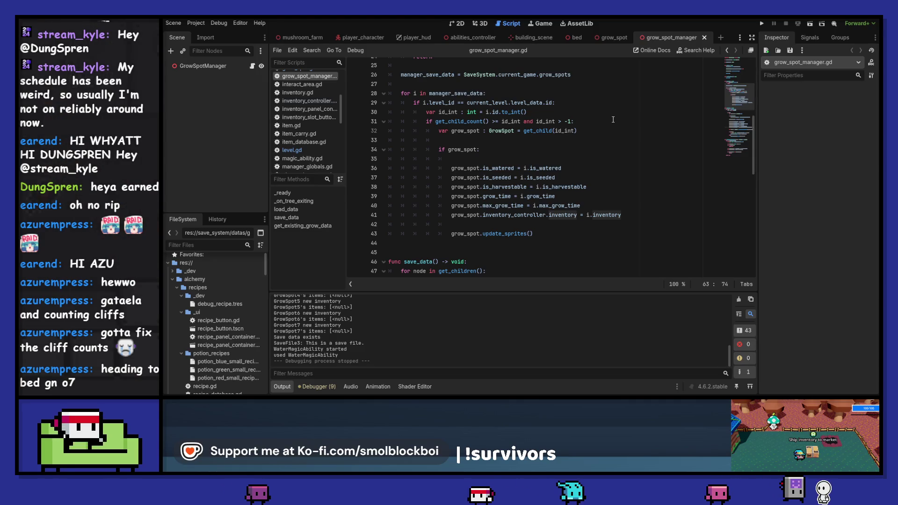
scroll(320, 139, "up", 3)
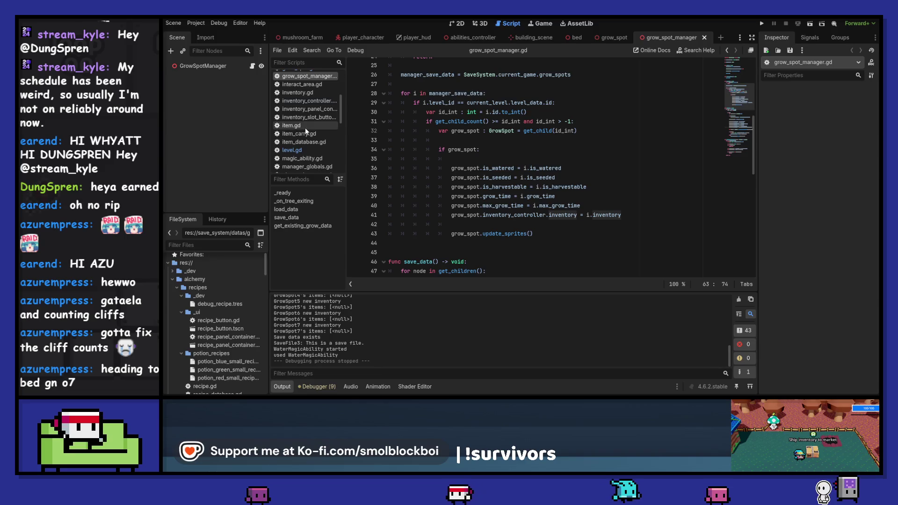
Bring up grow_spot.gd around line 52 near the breakpoints
left_click(308, 119)
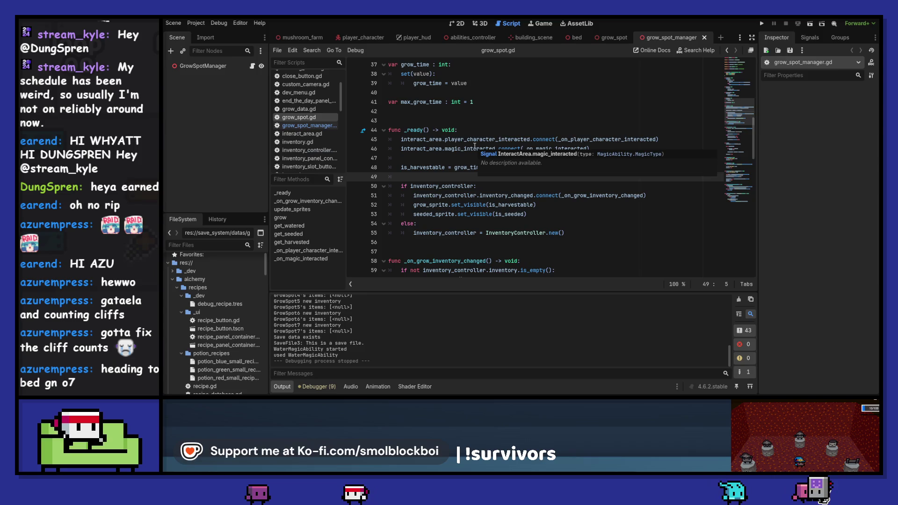
left_click(506, 205)
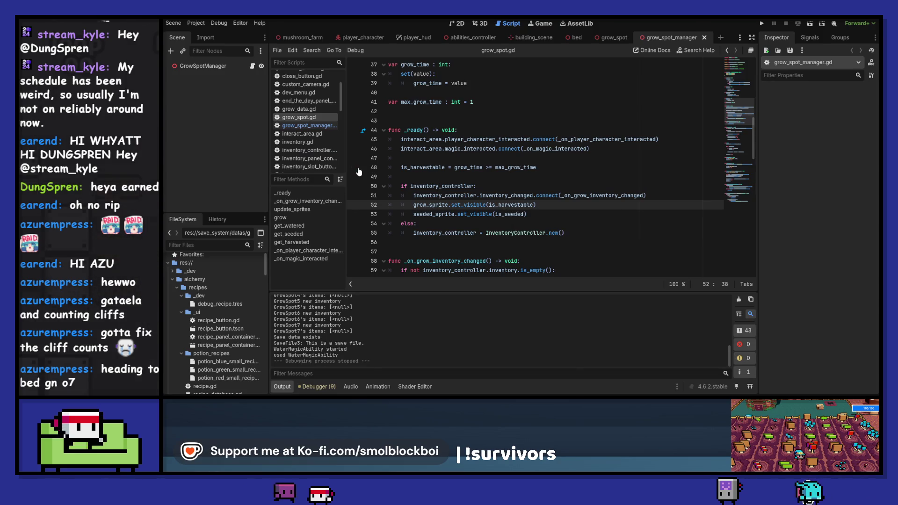
scroll(459, 179, "up", 4)
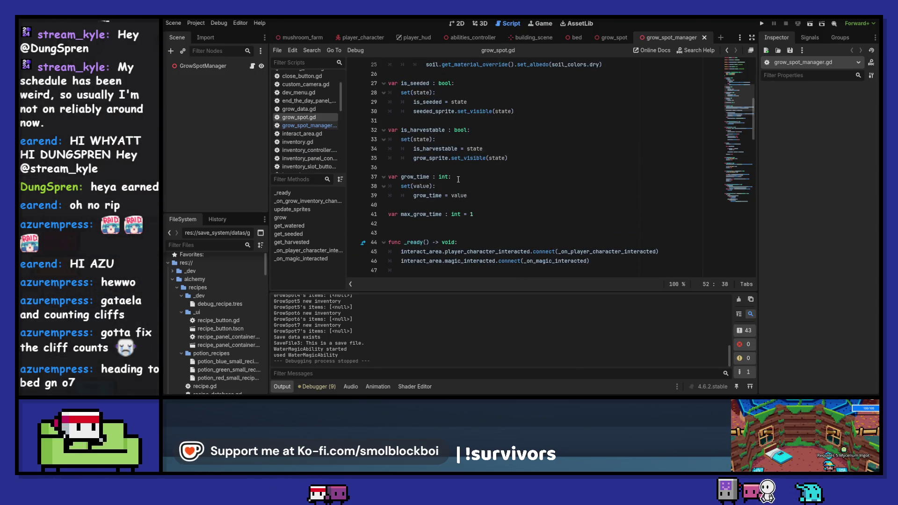
scroll(458, 180, "down", 1)
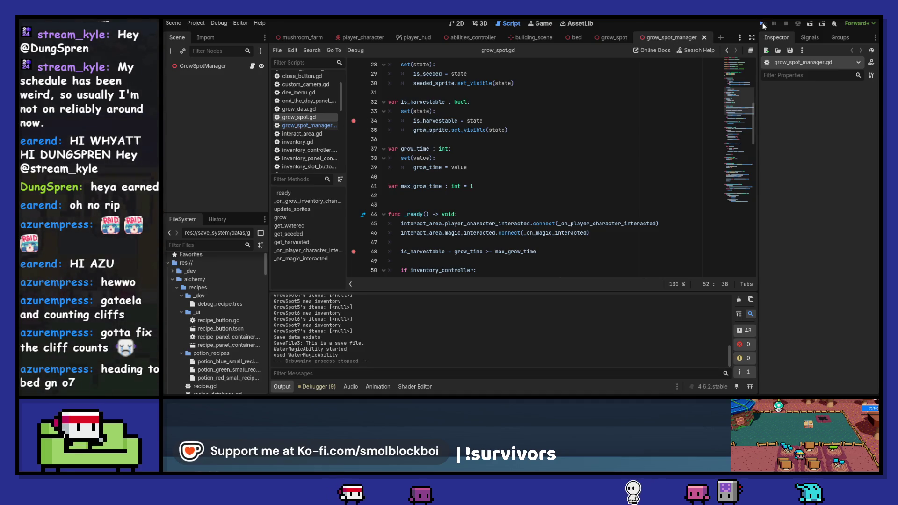
Debug-run into mushroom_farm, step into and out of the is_harvestable setter, then stop
key("F5")
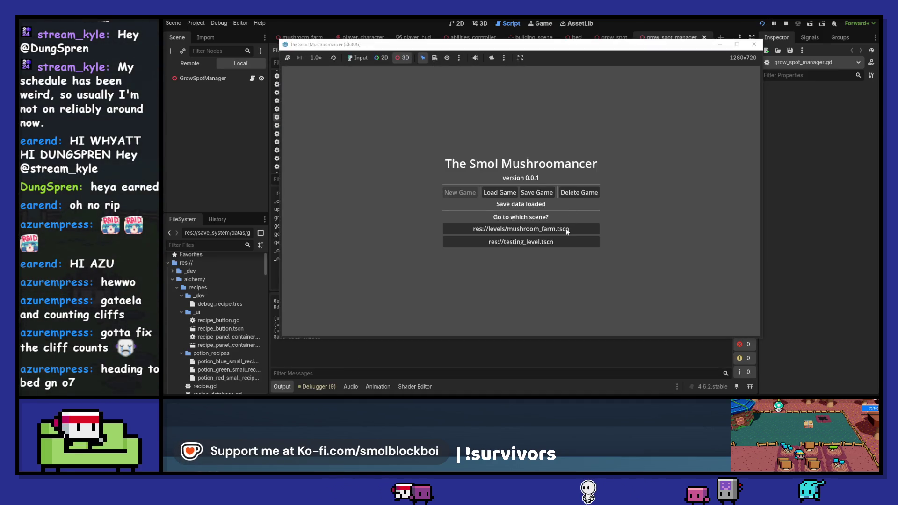
left_click(504, 225)
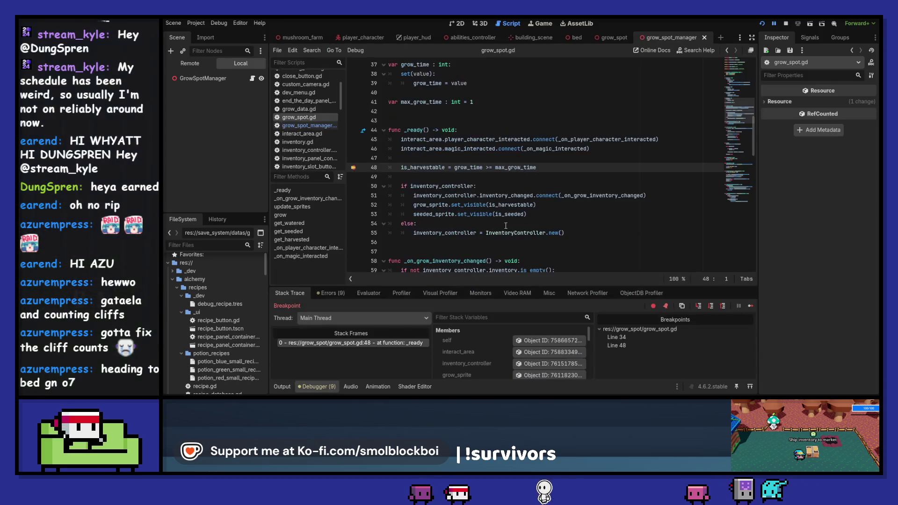
left_click(750, 306)
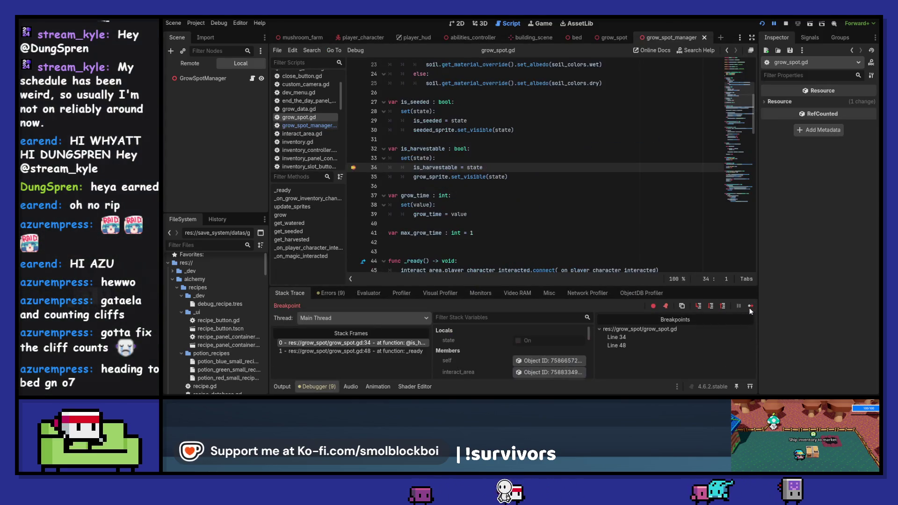
left_click(750, 308)
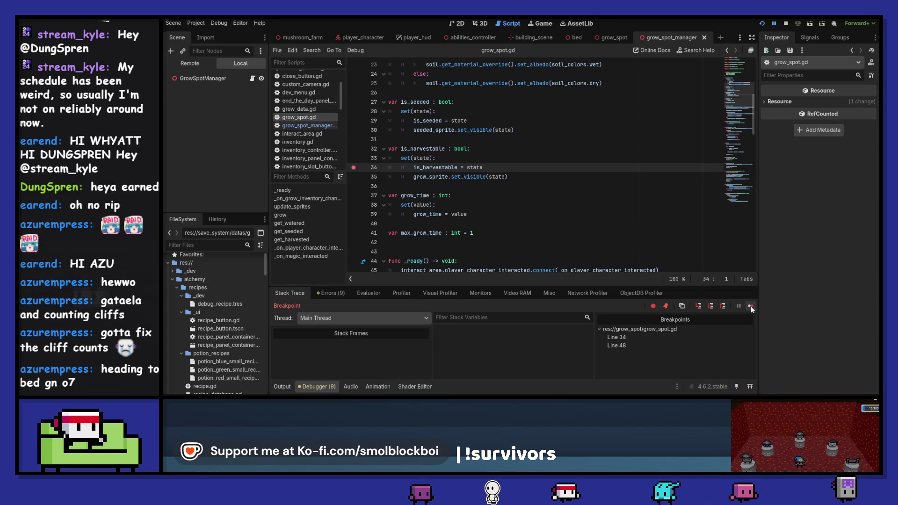
left_click(786, 24)
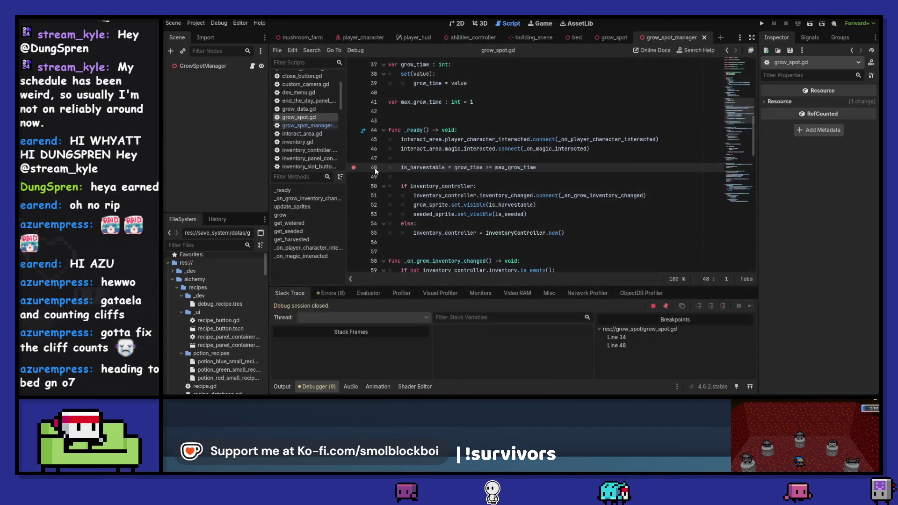
Remove the line 34 breakpoint from grow_spot.gd
scroll(468, 201, "up", 3)
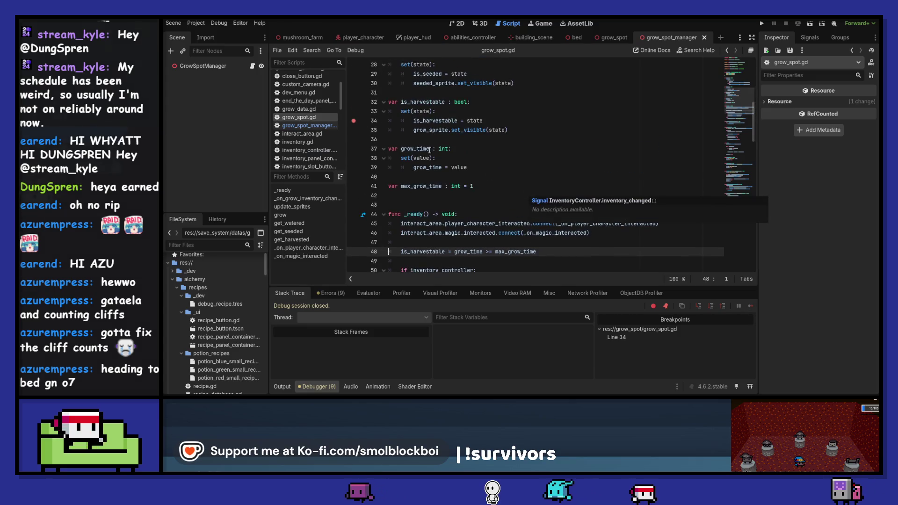
left_click(354, 120)
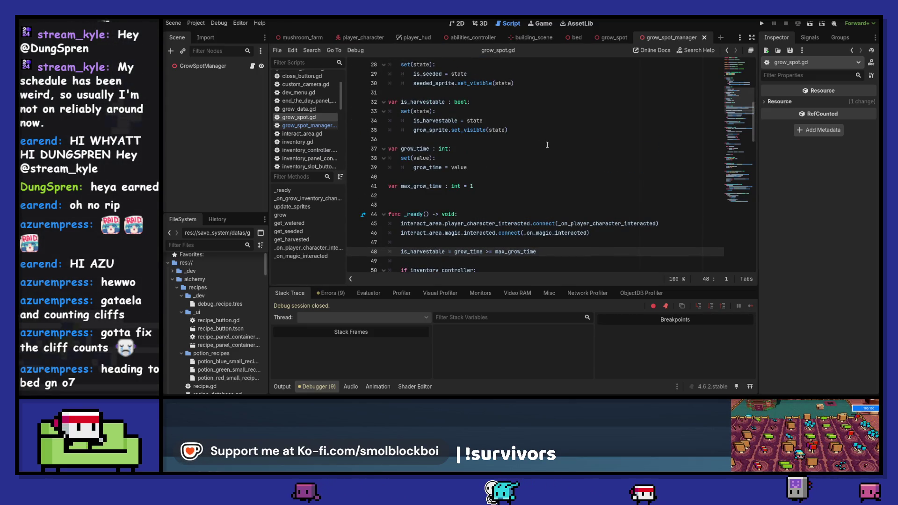
scroll(583, 170, "up", 4)
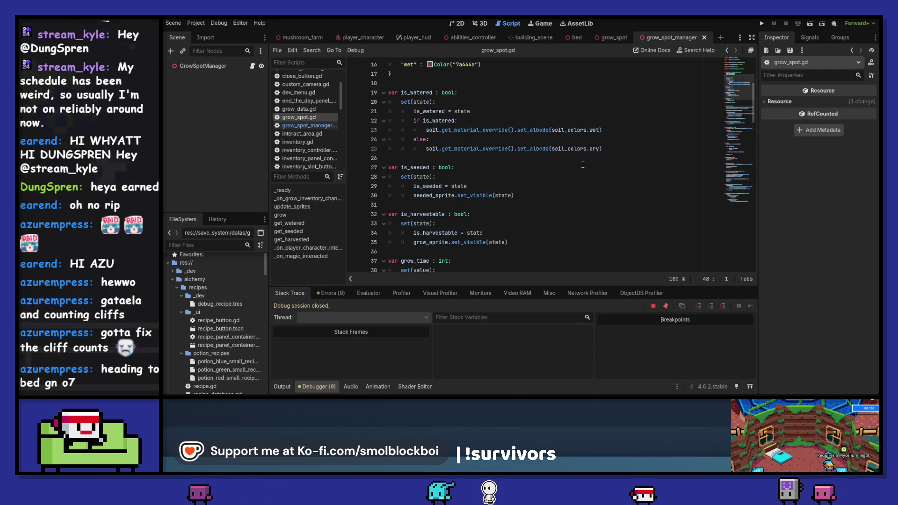
scroll(583, 165, "down", 3)
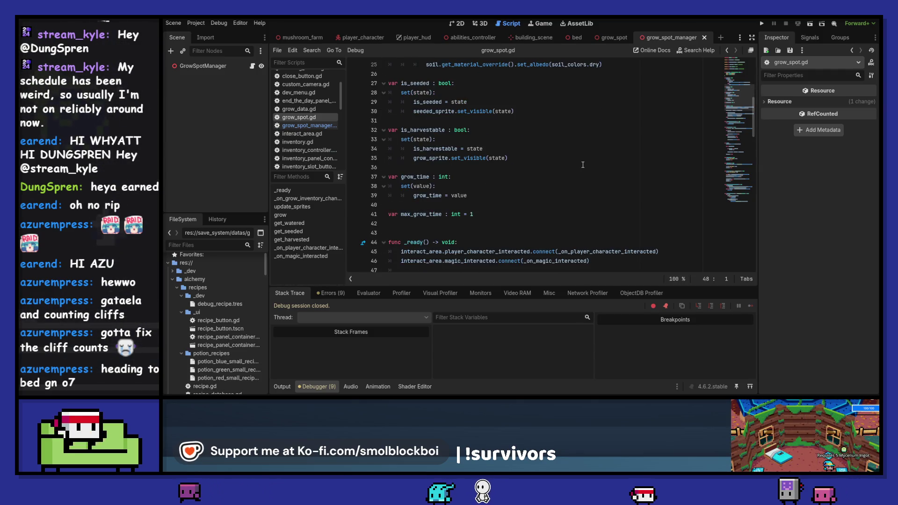
Read through grow_spot_manager.gd's save_data code, then return to grow_spot.gd's top
left_click(294, 126)
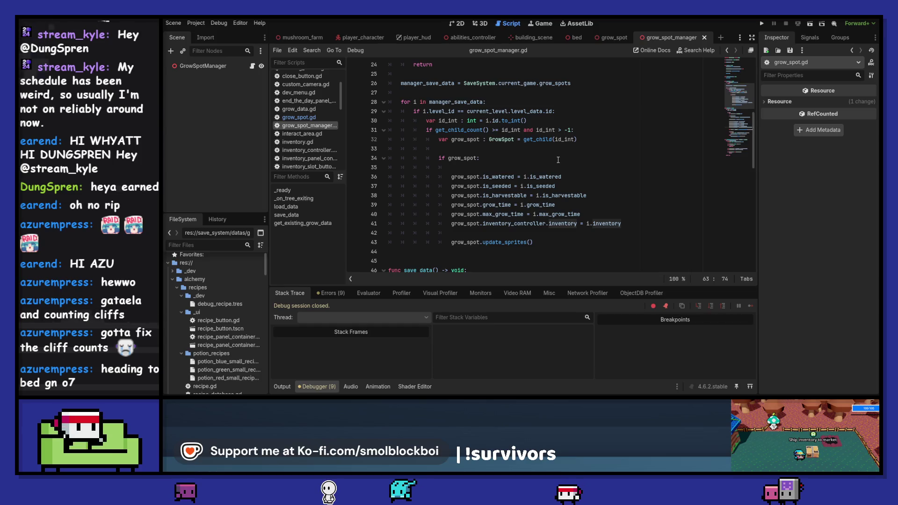
scroll(558, 160, "down", 6)
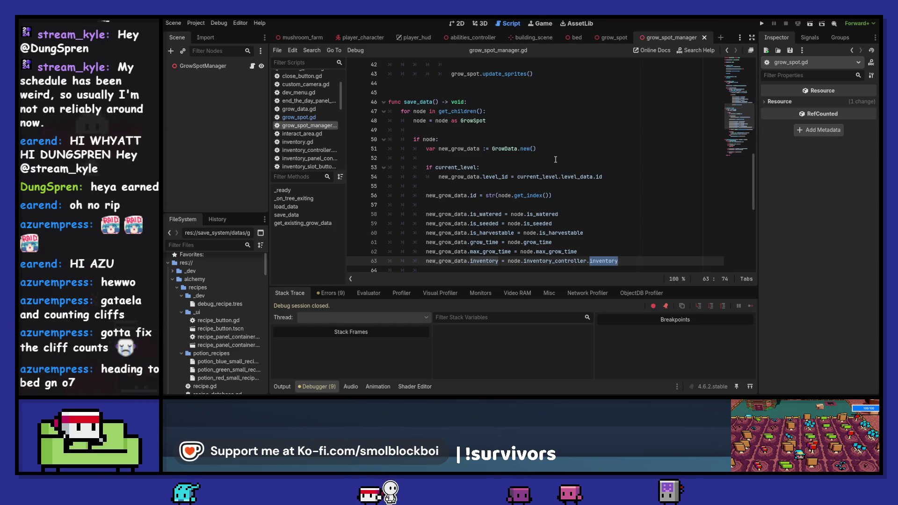
scroll(396, 163, "down", 2)
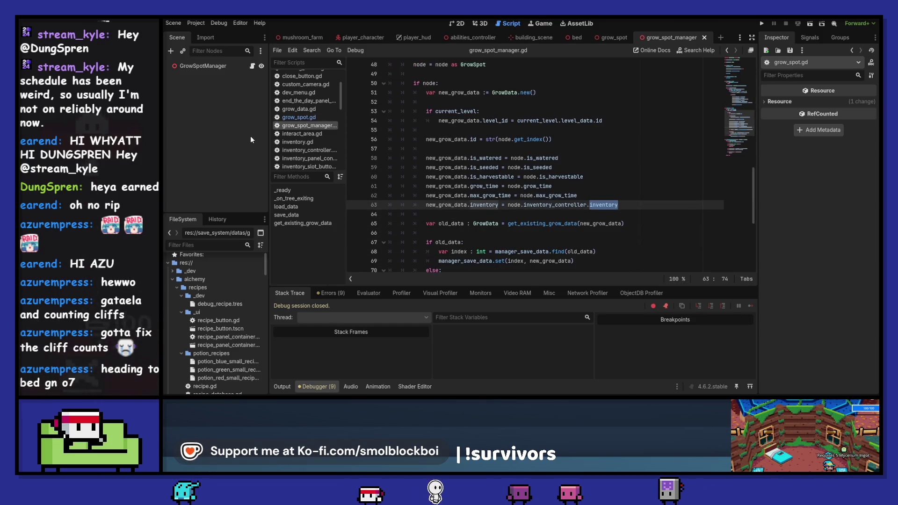
left_click(299, 117)
scroll(449, 165, "up", 15)
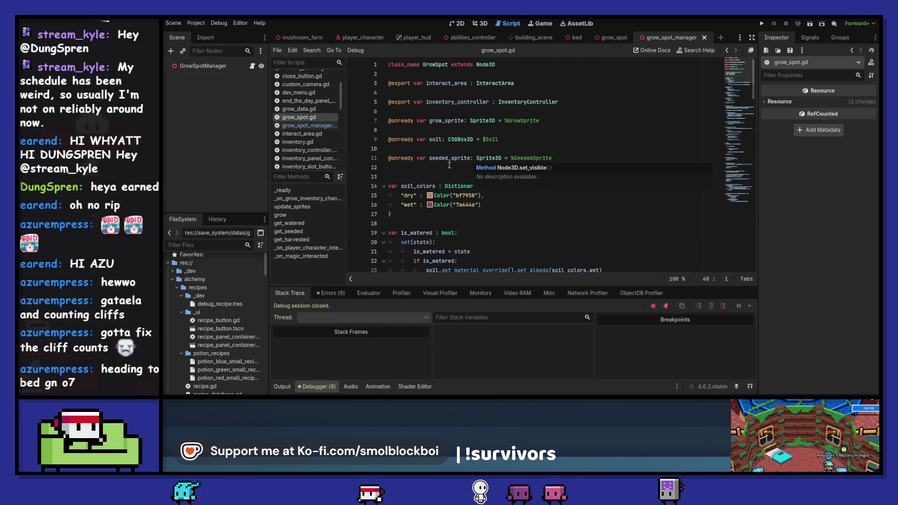
Declare a grow_data : GrowData property on a new line 13 and save
left_click(415, 173)
key("Return")
key("Up")
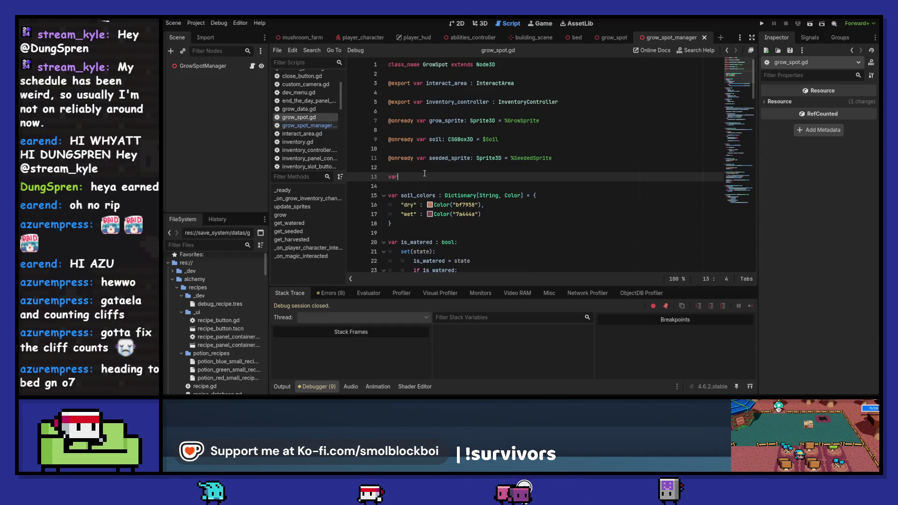
type(" grow_data ")
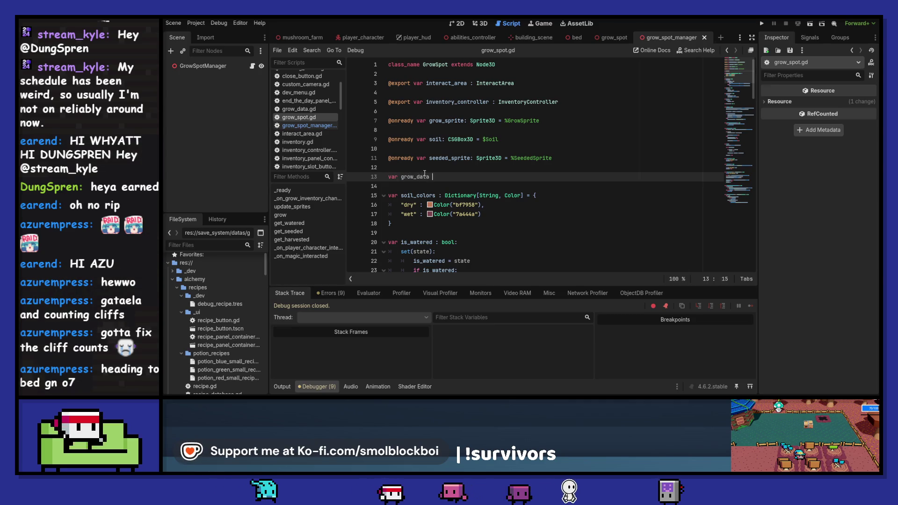
type(": GrowData")
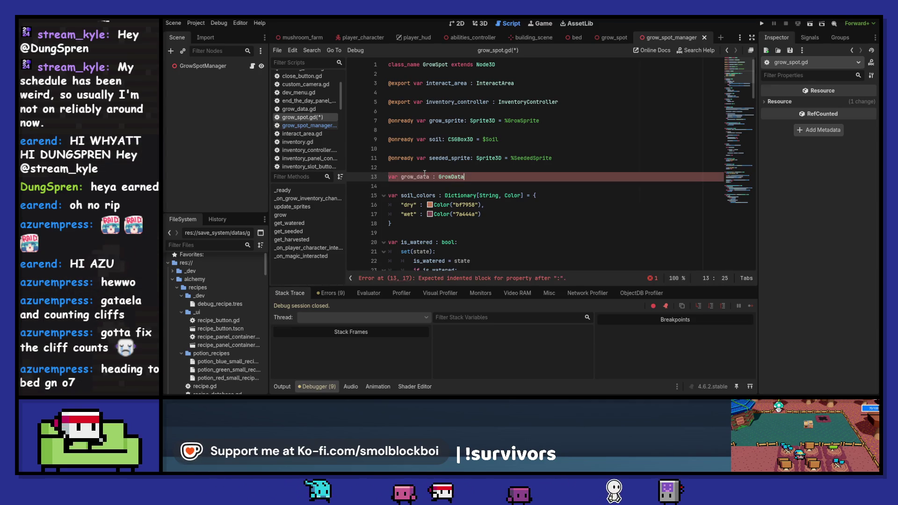
key("ctrl+s")
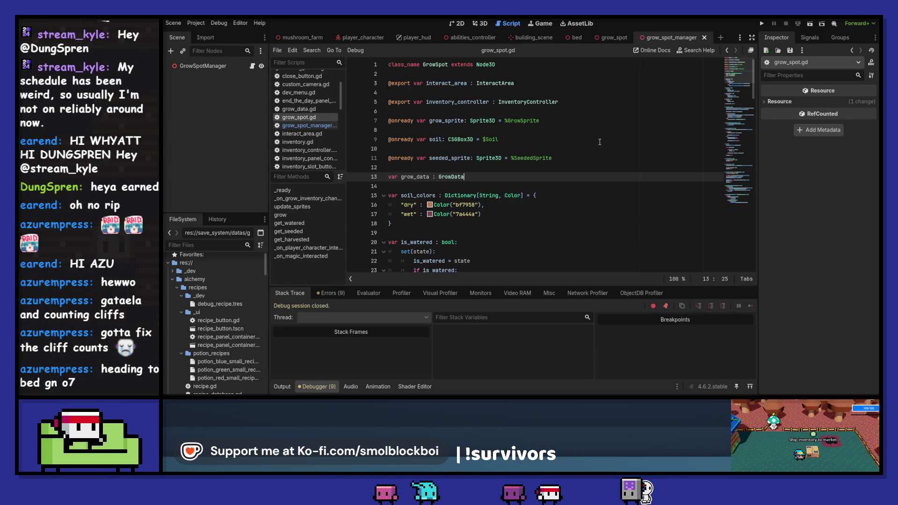
Give grow_data a set(data) setter containing 'if data:' with 'pass', and save
type(":")
key("Return")
type("set")
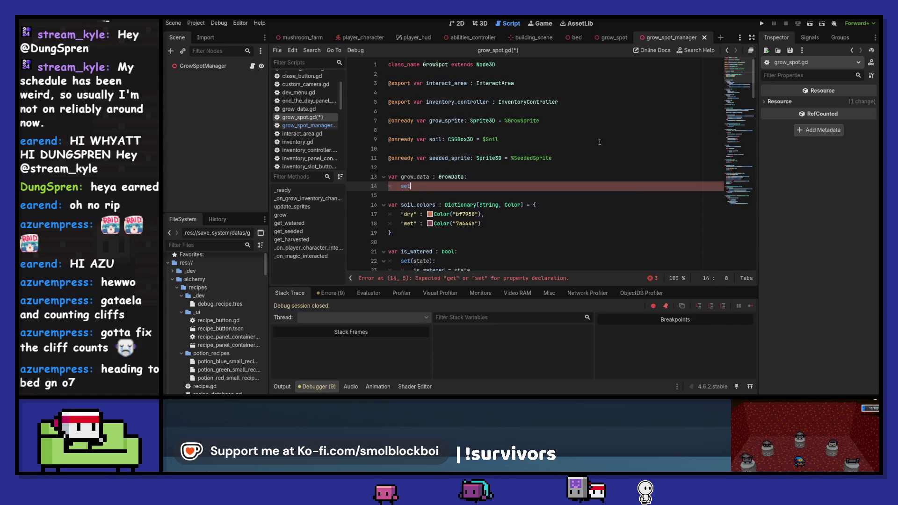
type("(data):")
key("Return")
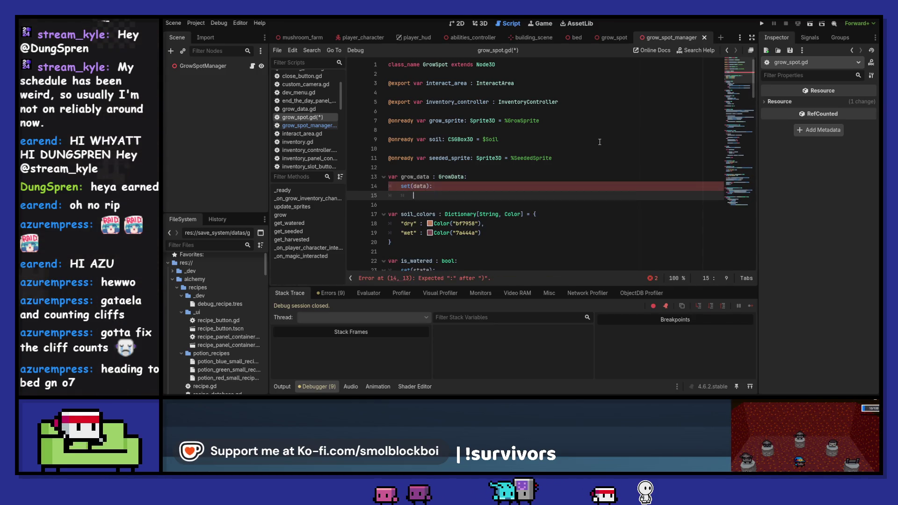
type("if dro")
key("Return")
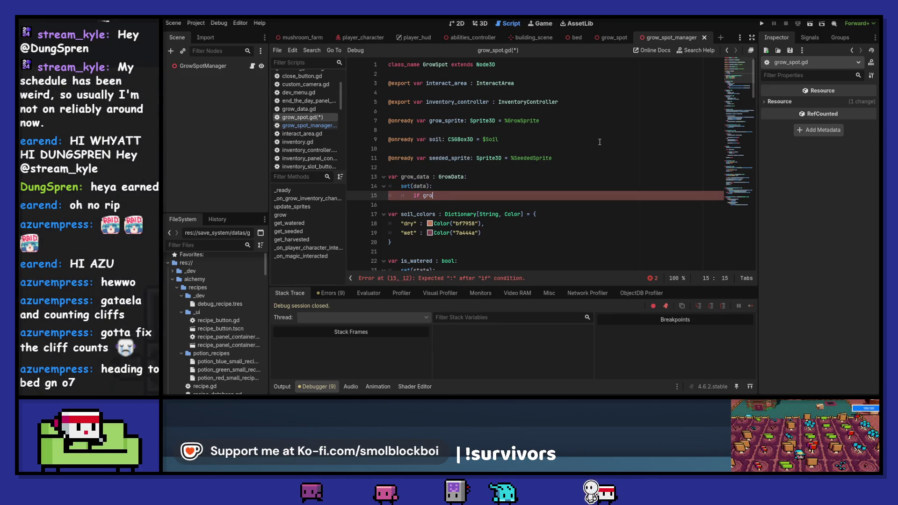
type(":")
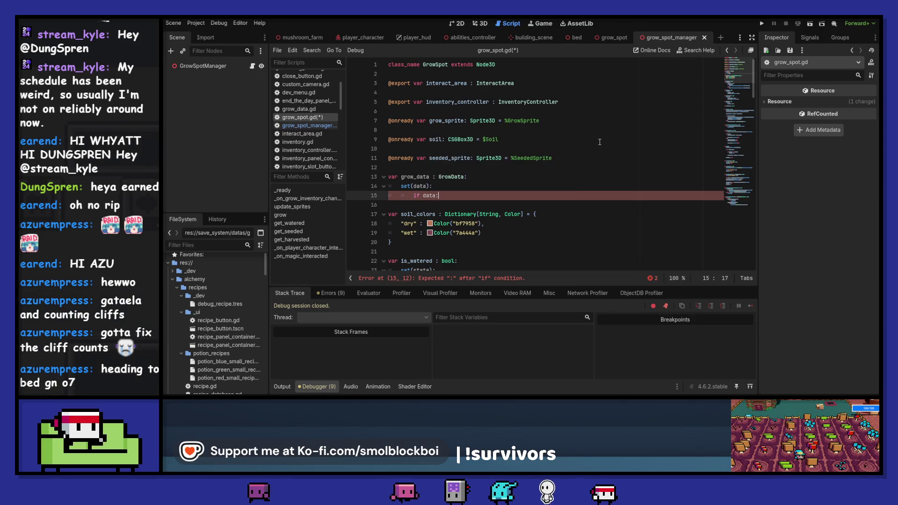
key("Return")
type("pass")
key("ctrl+s")
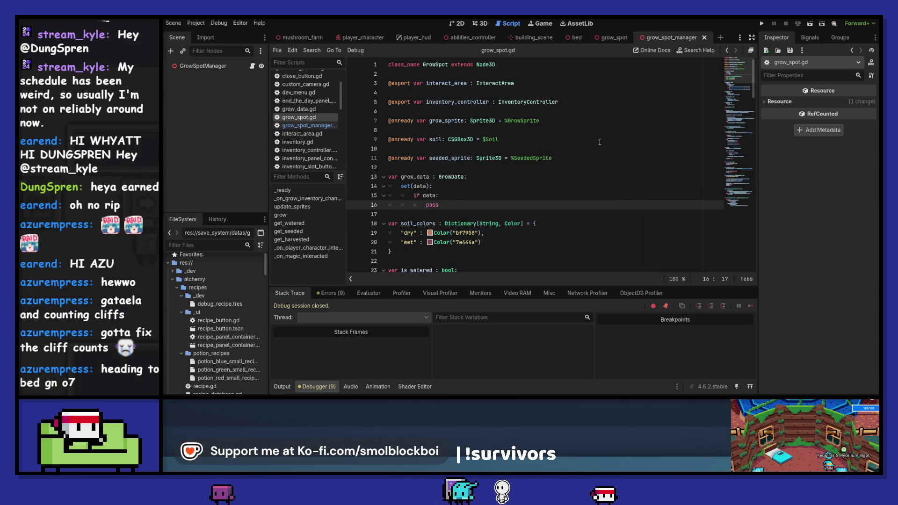
scroll(519, 137, "down", 2)
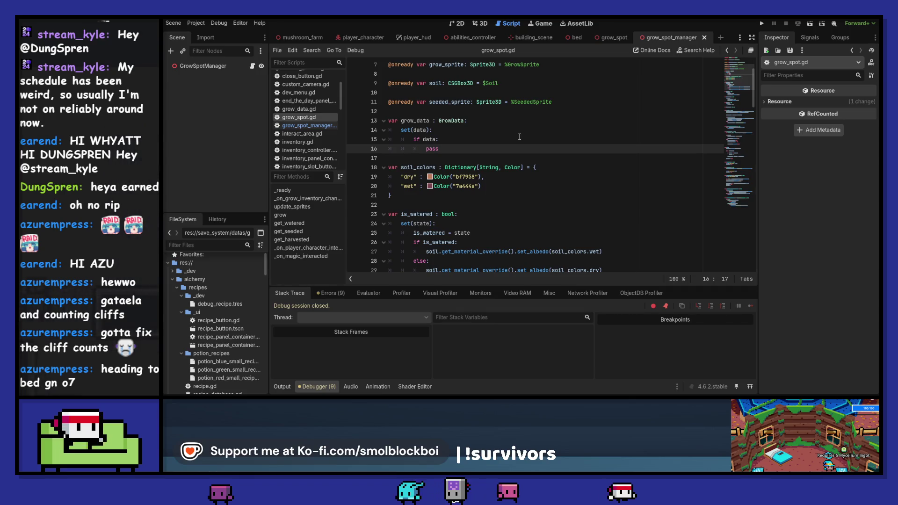
scroll(519, 137, "down", 3)
scroll(520, 137, "up", 2)
type("is_wa")
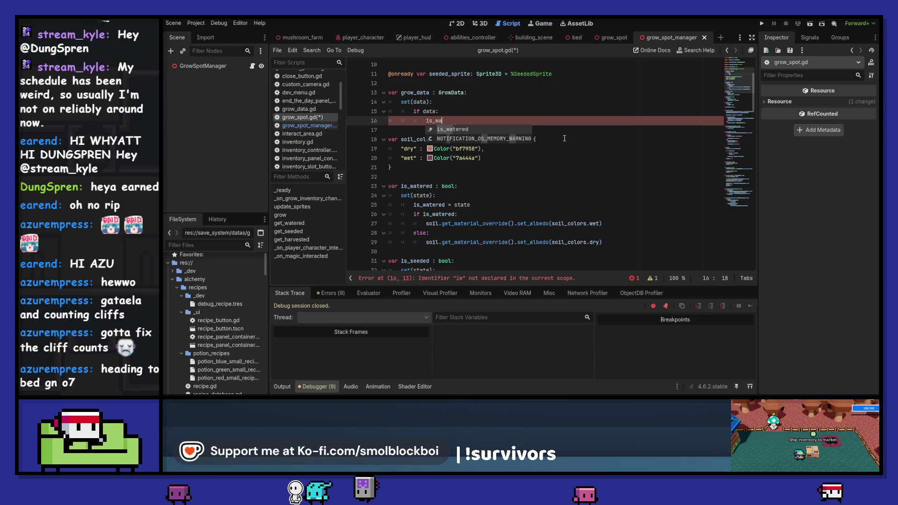
Make the setter assign is_harvestable and is_watered from data
key("Return")
type("= ")
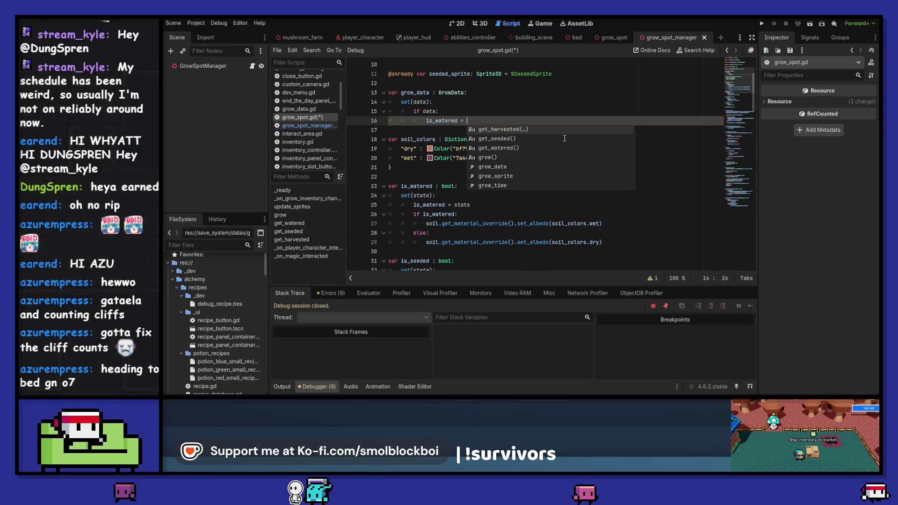
type("data.is_harvestable")
key("Return")
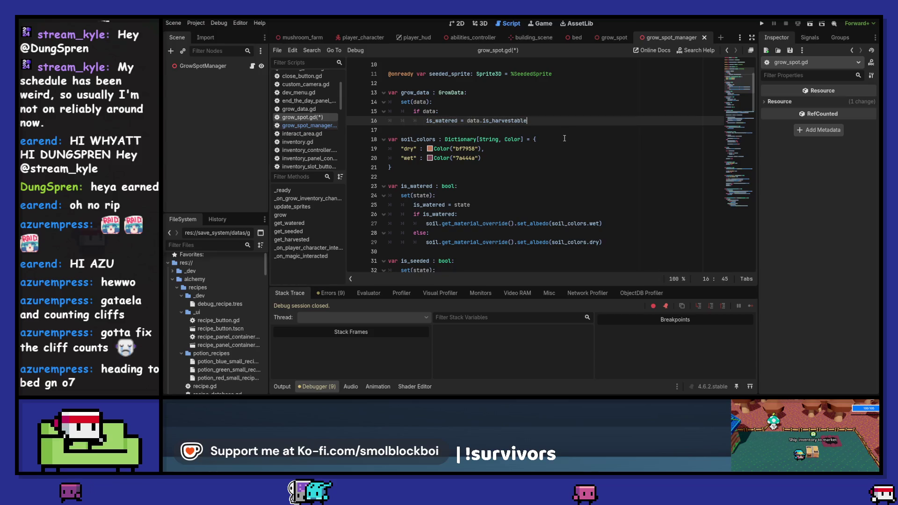
key("ctrl+shift+Left")
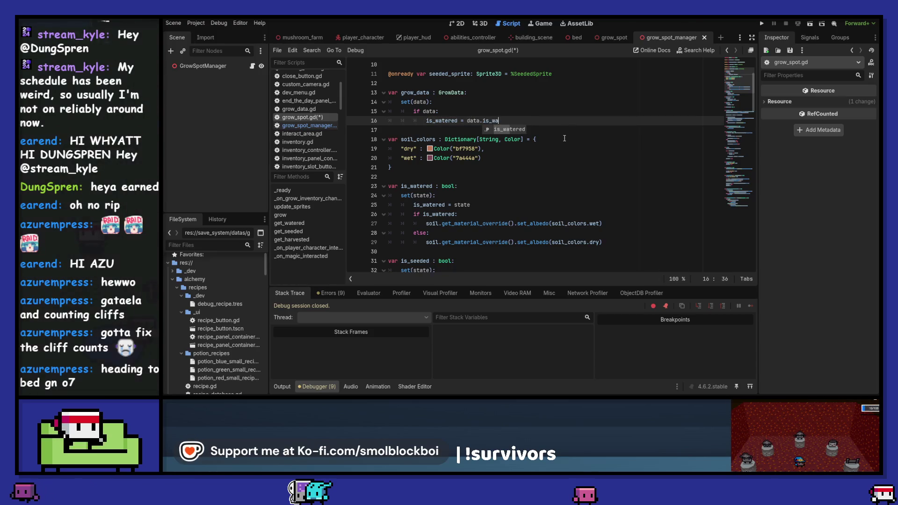
key("Return")
key("Return")
type("is_")
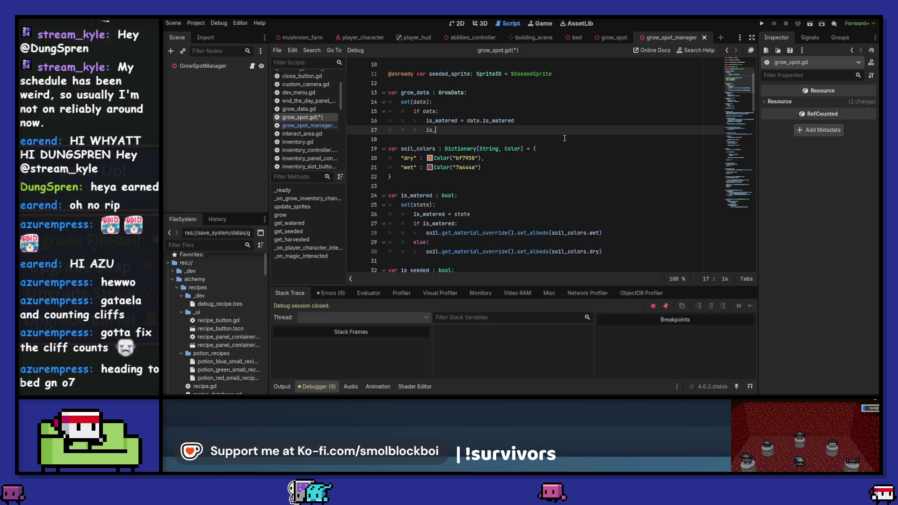
type("harvestable")
key("alt+Up")
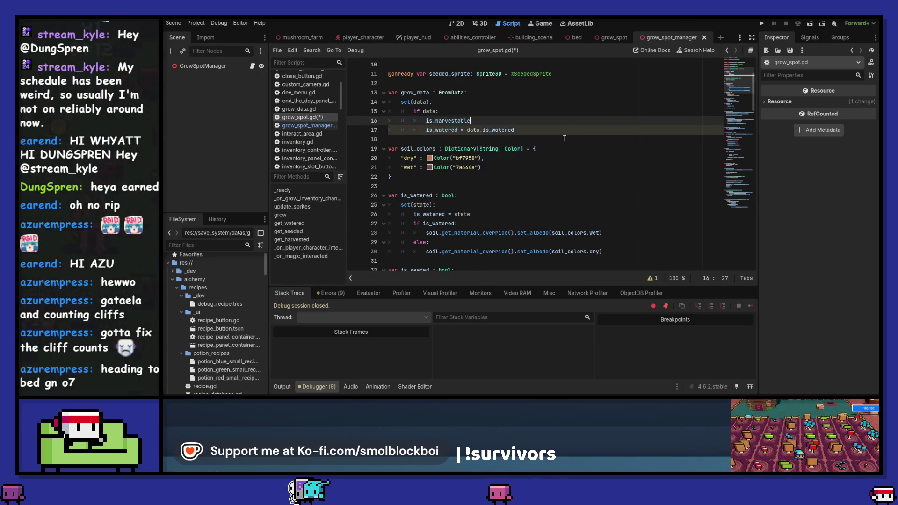
type(" = data.is_")
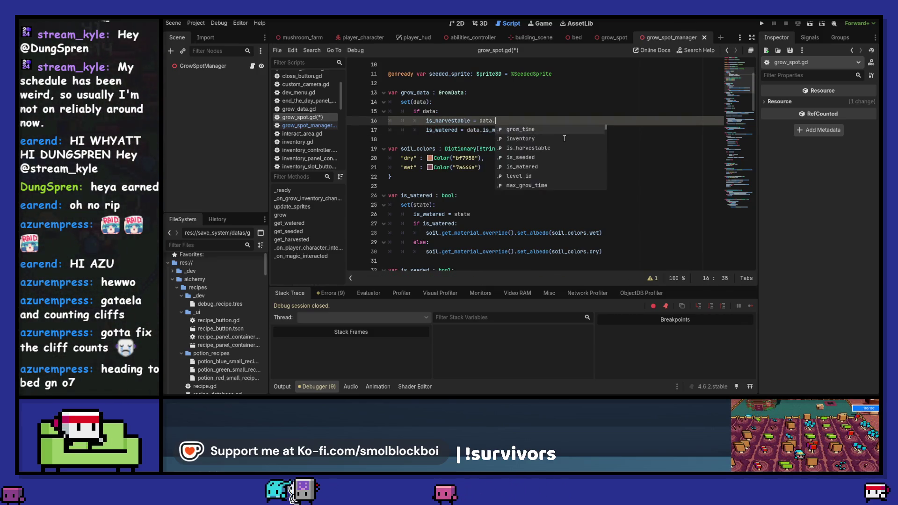
key("Return")
key("Down")
key("Up")
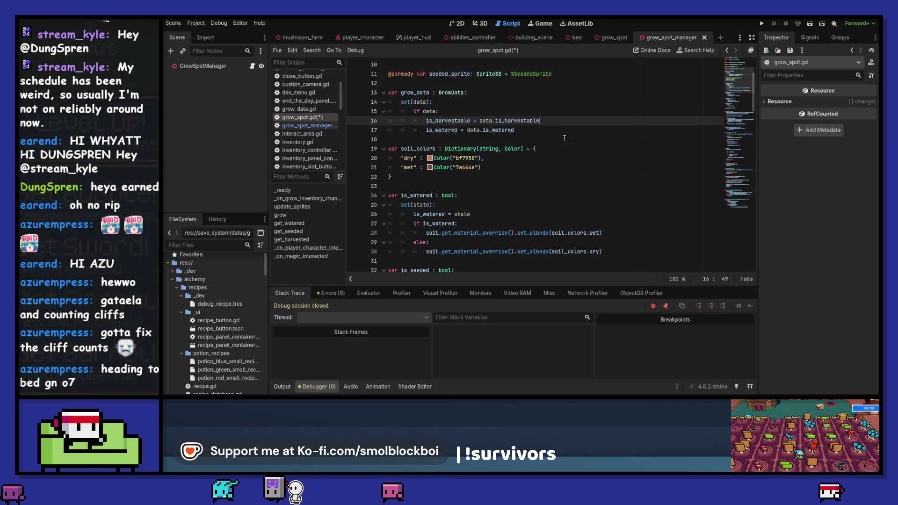
Add is_seeded = data.is_seeded, tidy the blank lines, and switch to grow_spot_manager.gd
key("Return")
type("is_")
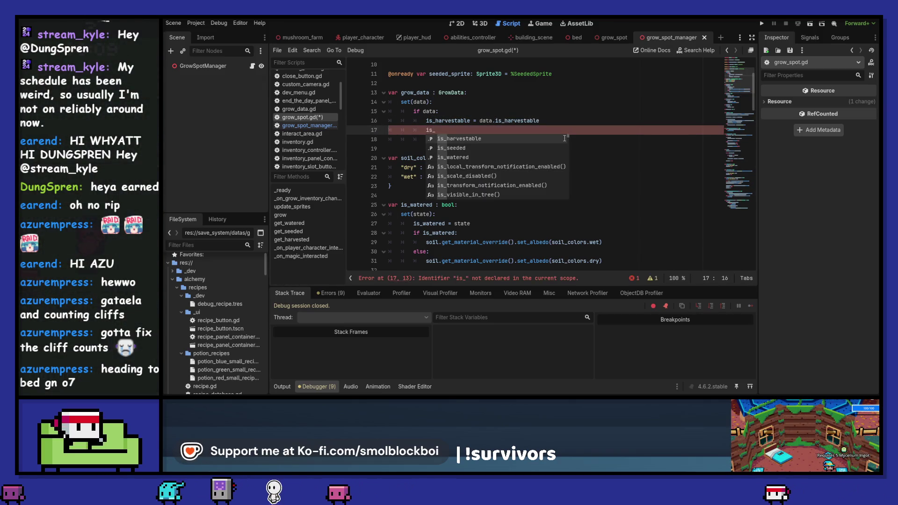
type("s")
key("Return")
type("= data.")
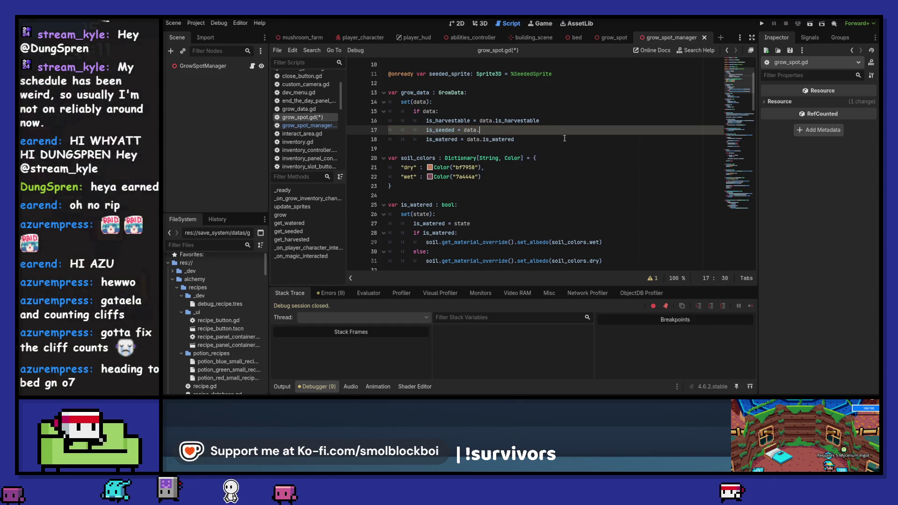
type("is_seeded")
key("Return")
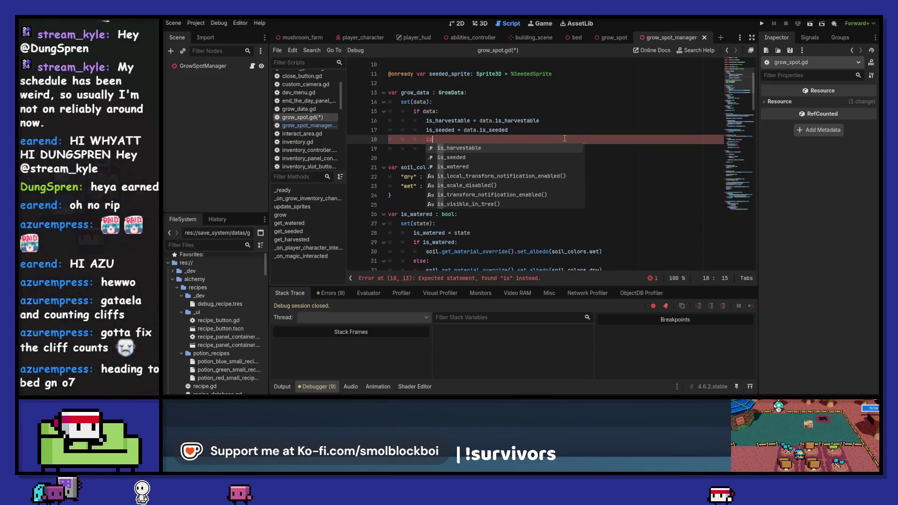
key("Escape")
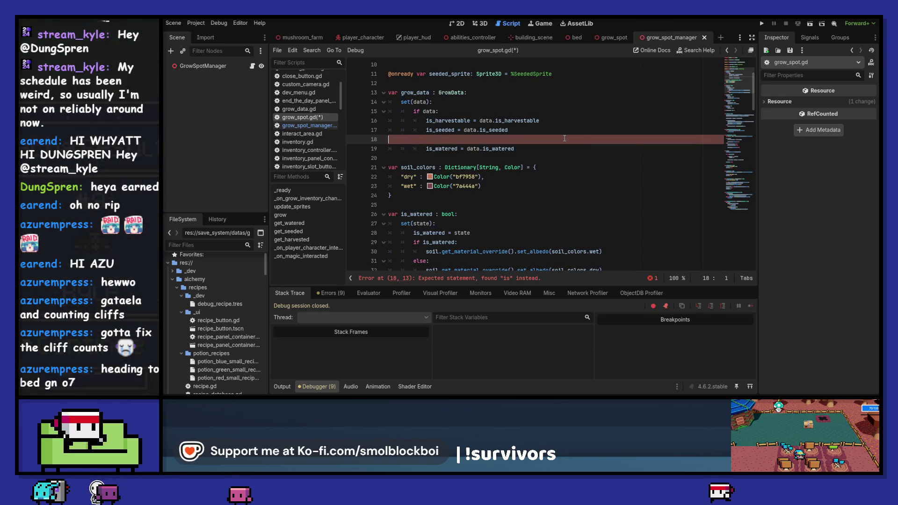
key("BackSpace")
key("BackSpace")
key("BackSpace")
left_click(565, 139)
key("Return")
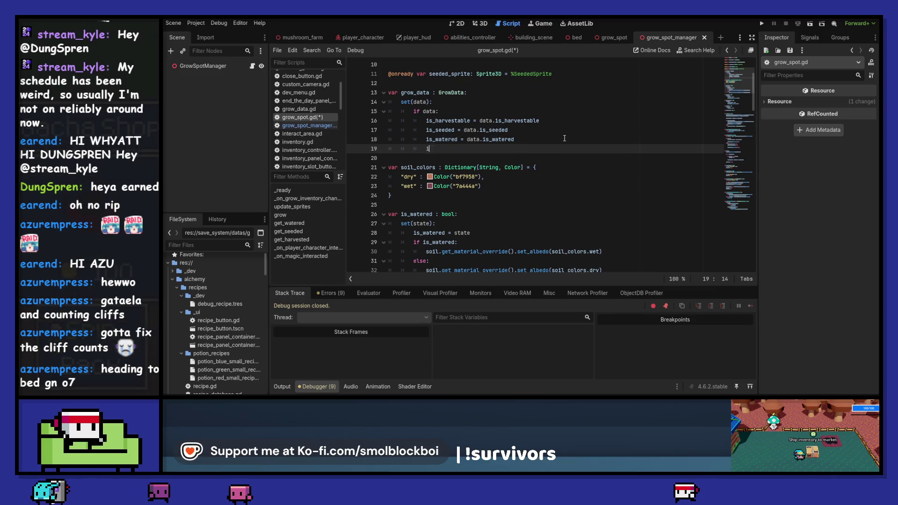
type("s")
key("BackSpace")
key("BackSpace")
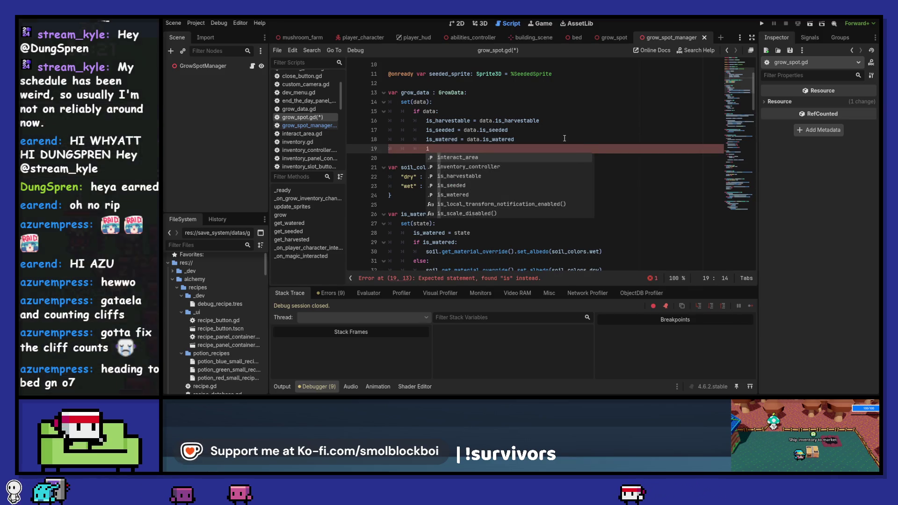
left_click(309, 126)
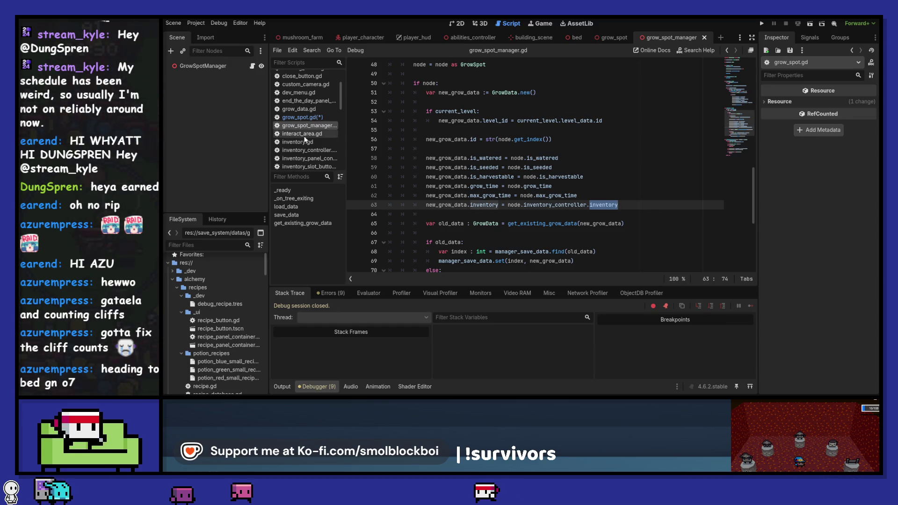
In grow_spot.gd's setter, assign grow_time and max_grow_time from data
left_click(302, 117)
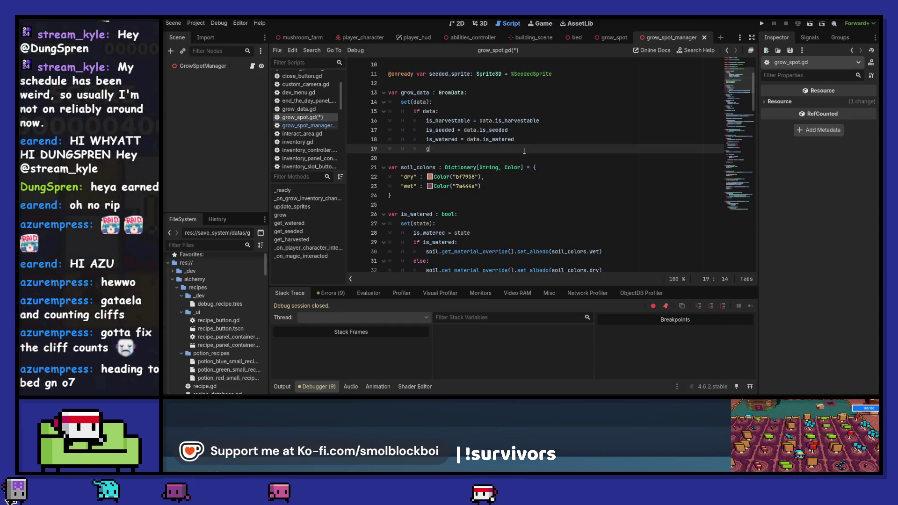
type("grow")
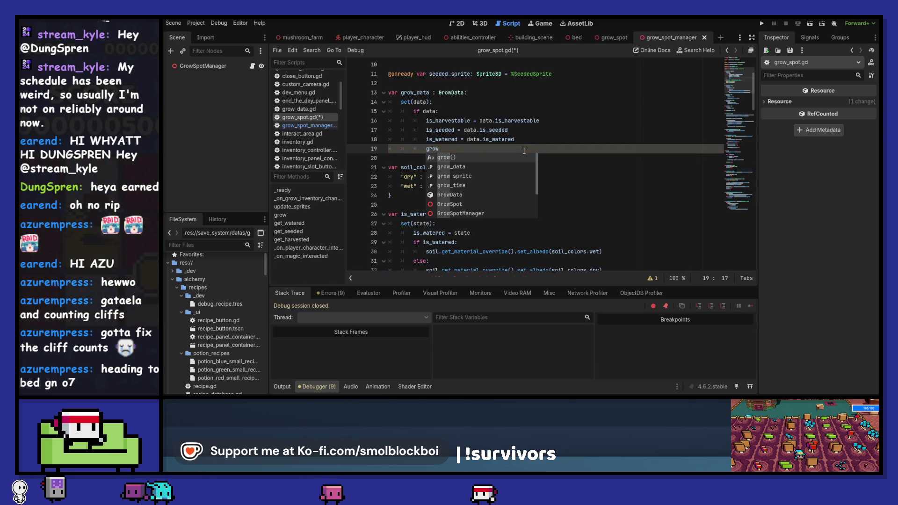
type("_time = data.")
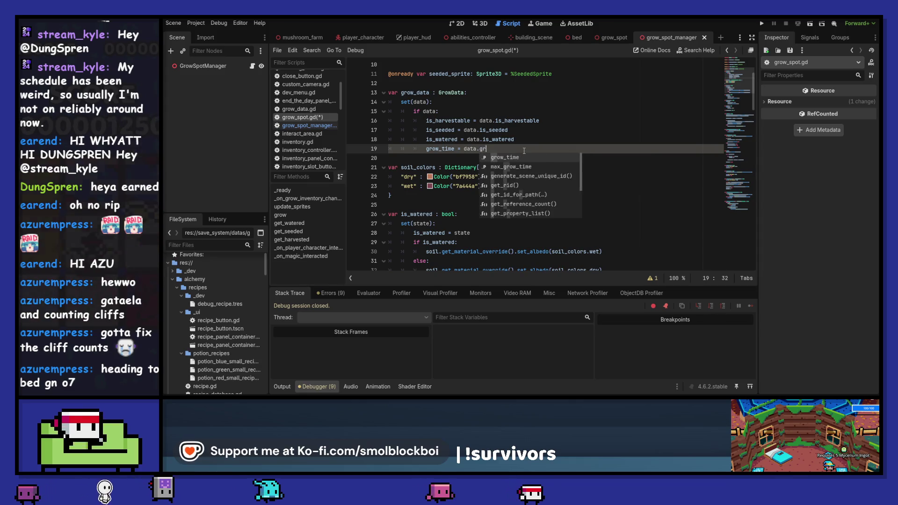
type("gr")
key("Return")
key("Return")
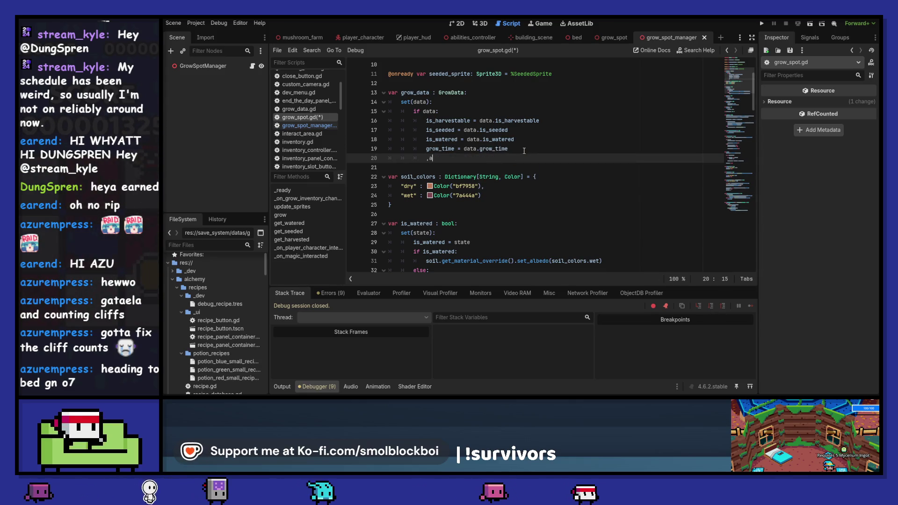
type("max_grow")
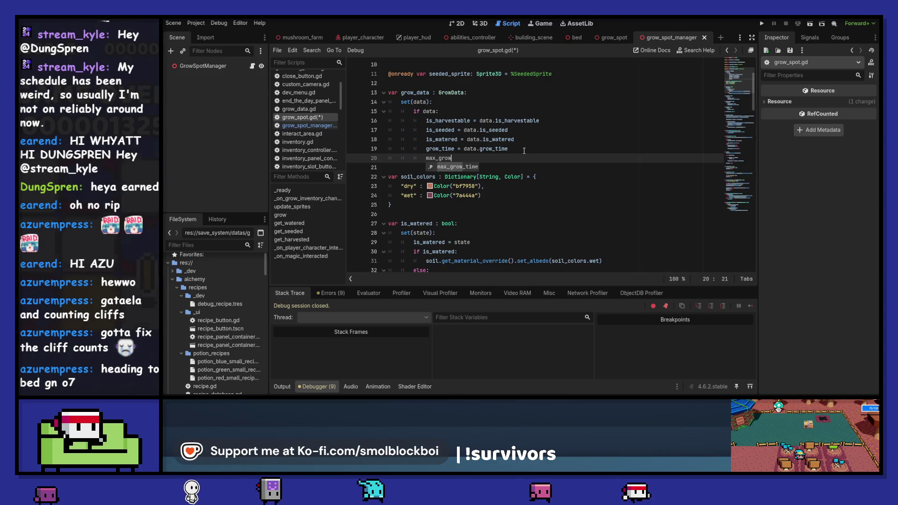
key("Return")
type("= data.ma")
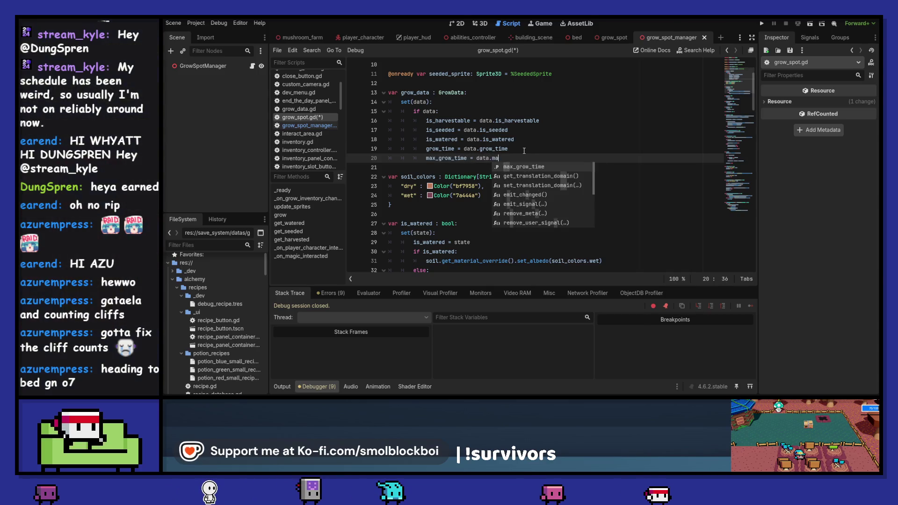
key("Return")
key("Return")
Add inventory_controller.inventory = data.inventory to the setter and save grow_spot.gd
type("inventor")
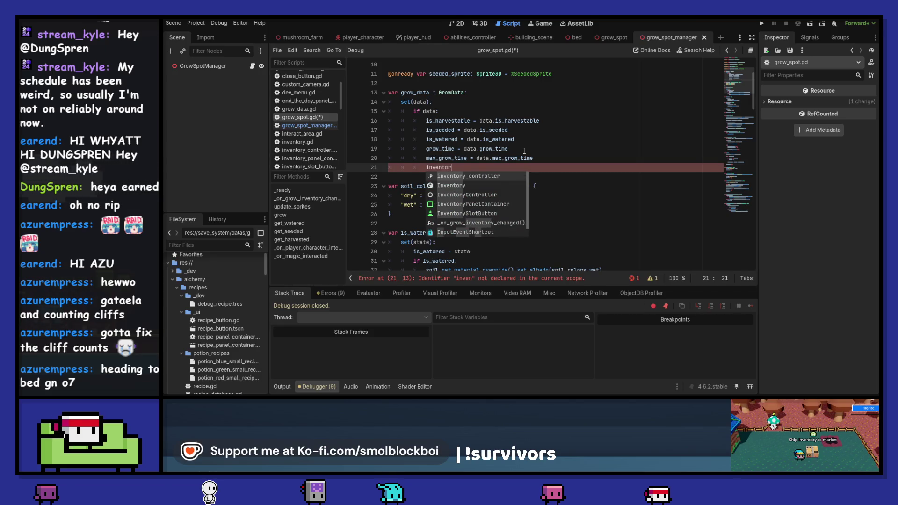
key("Return")
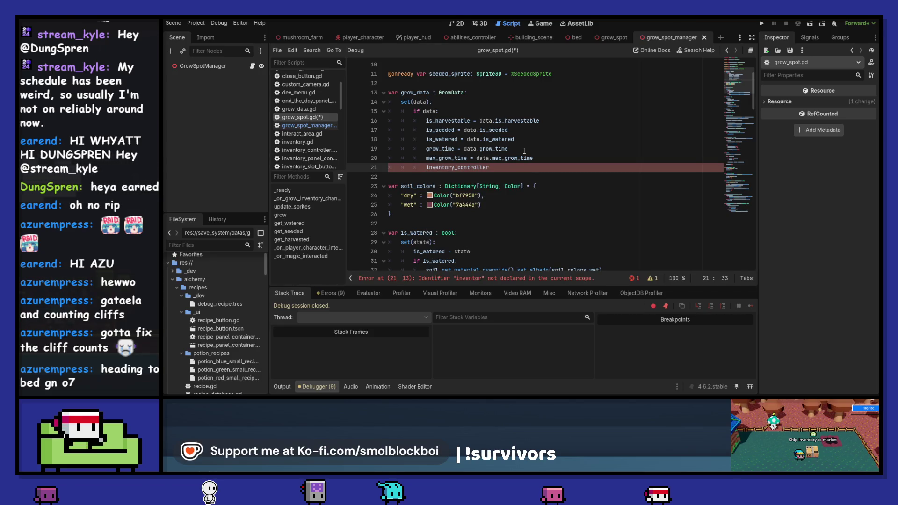
type(".in")
key("Return")
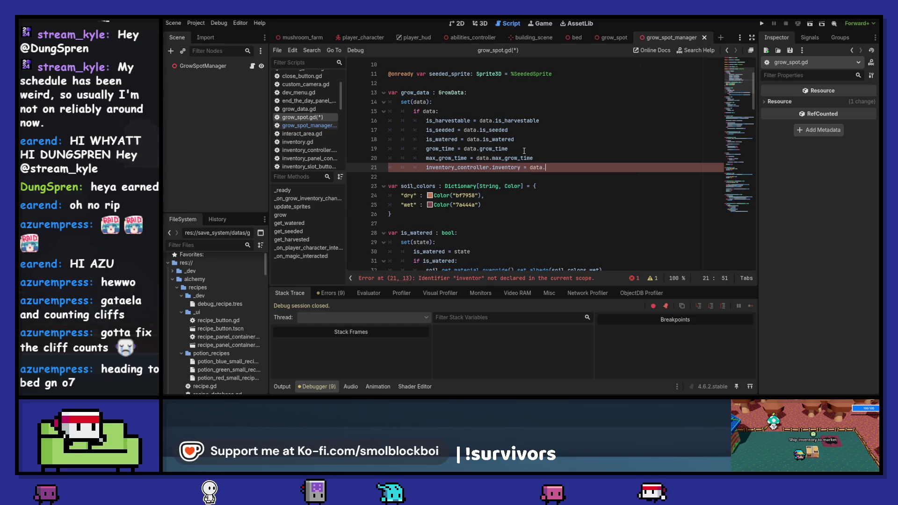
type("inv")
key("Return")
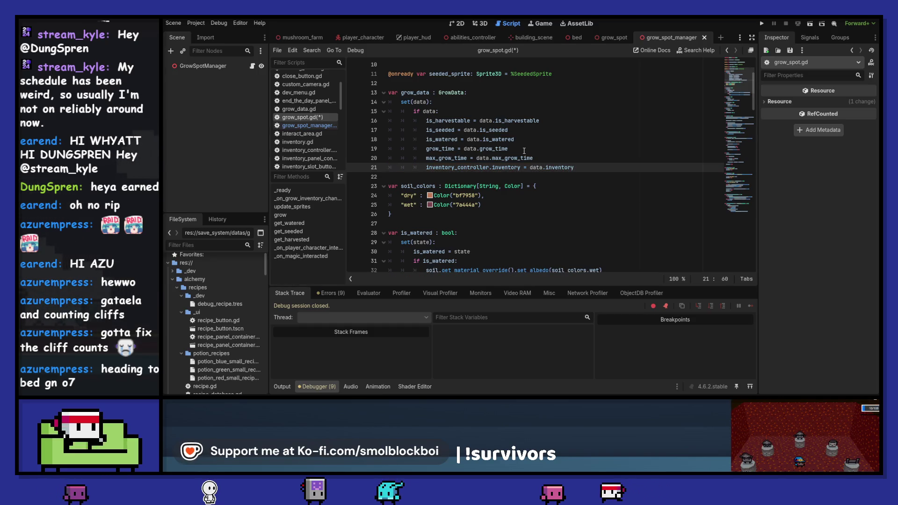
key("ctrl+s")
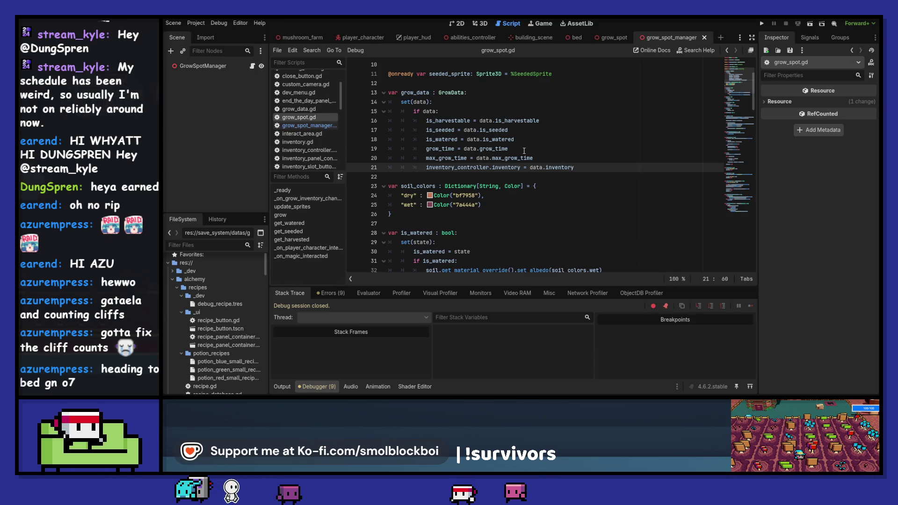
Compare grow_spot_manager.gd's save and load code against grow_spot.gd's grow_data property
double_click(413, 93)
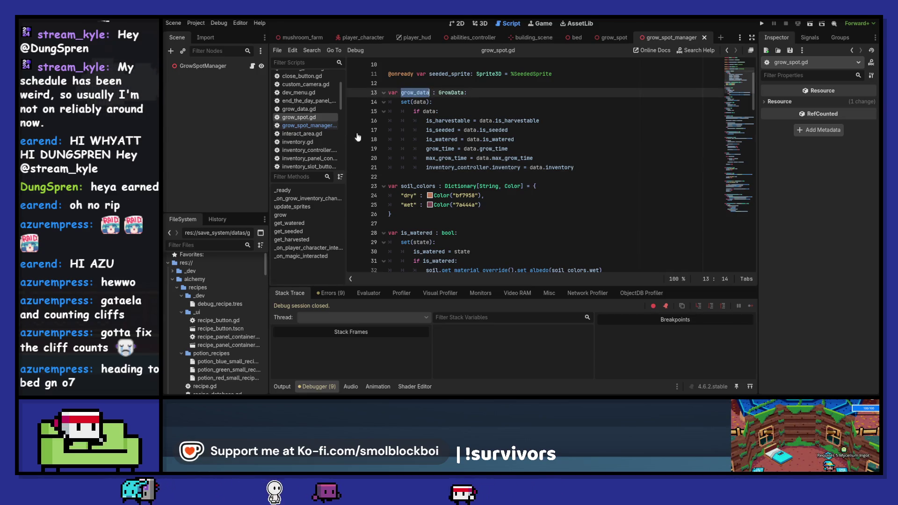
left_click(322, 127)
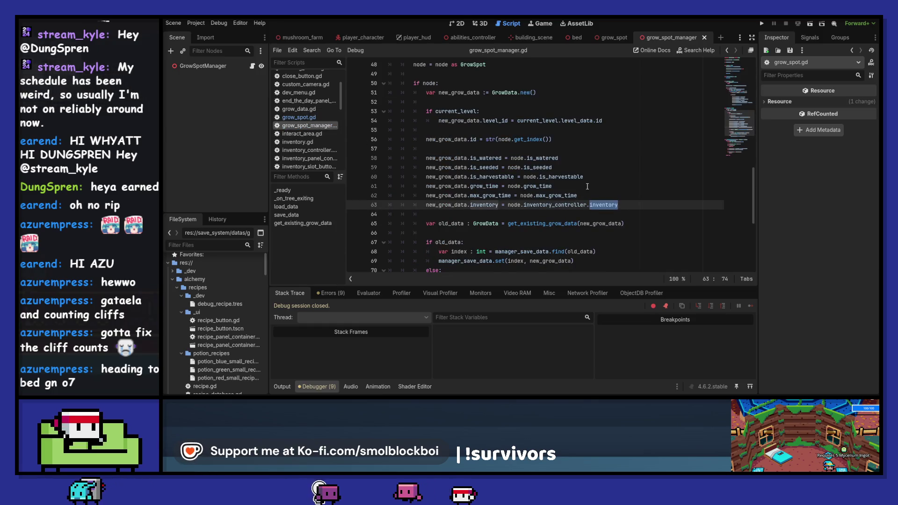
scroll(587, 186, "up", 3)
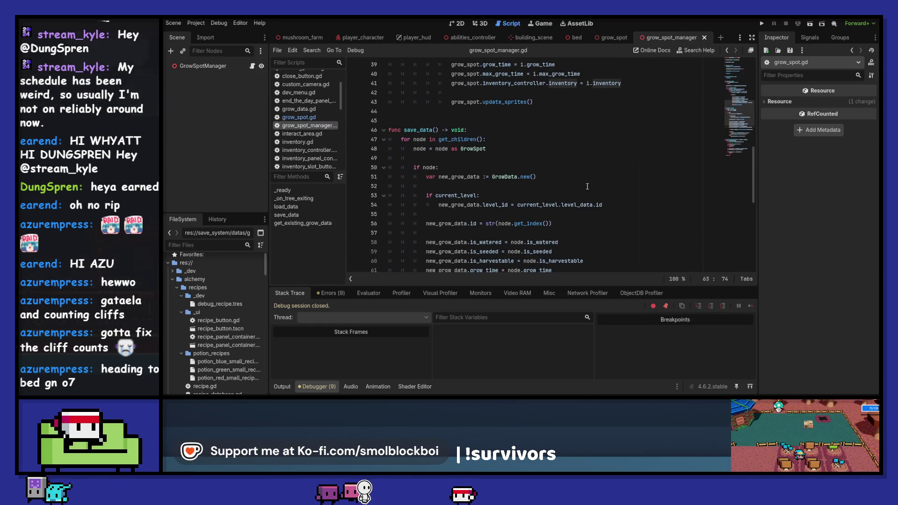
scroll(587, 186, "down", 4)
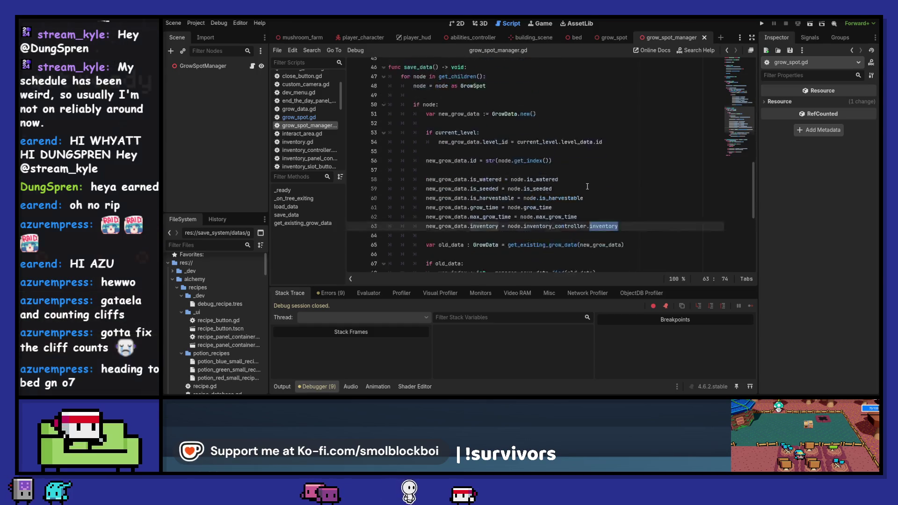
scroll(587, 186, "up", 1)
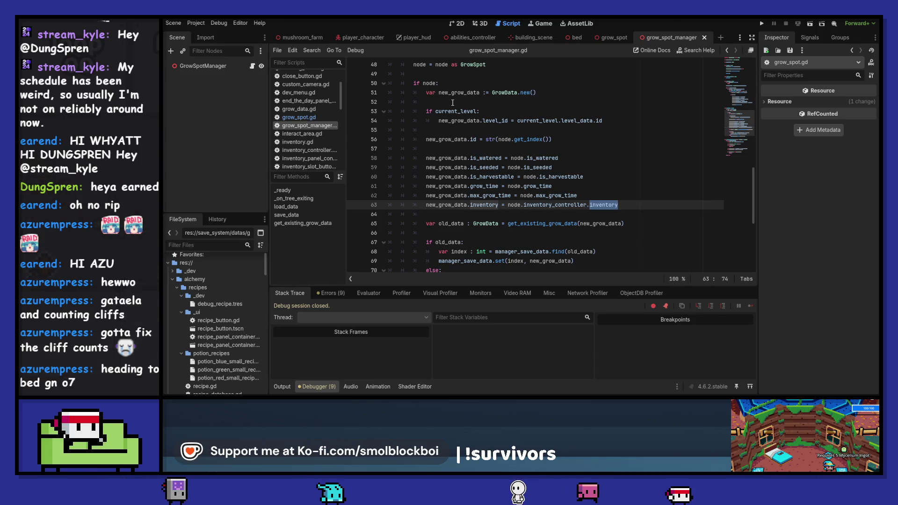
scroll(473, 147, "up", 2)
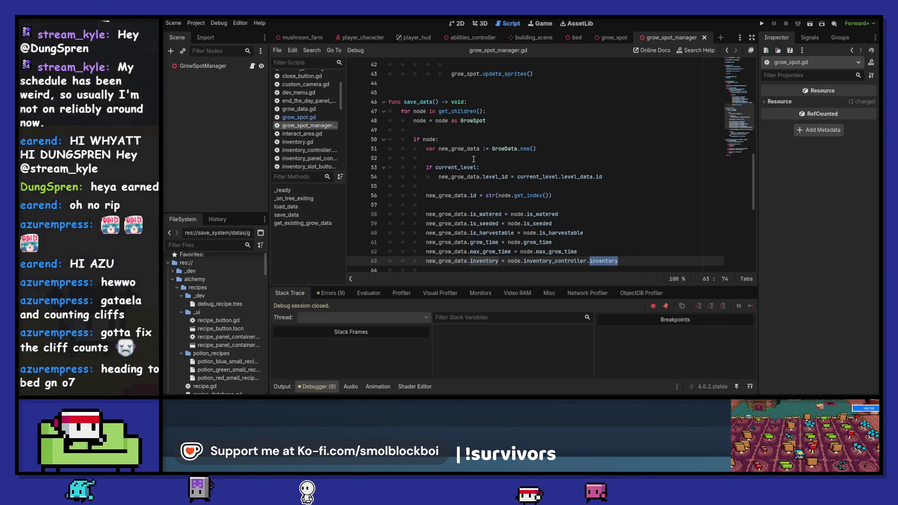
left_click(305, 117)
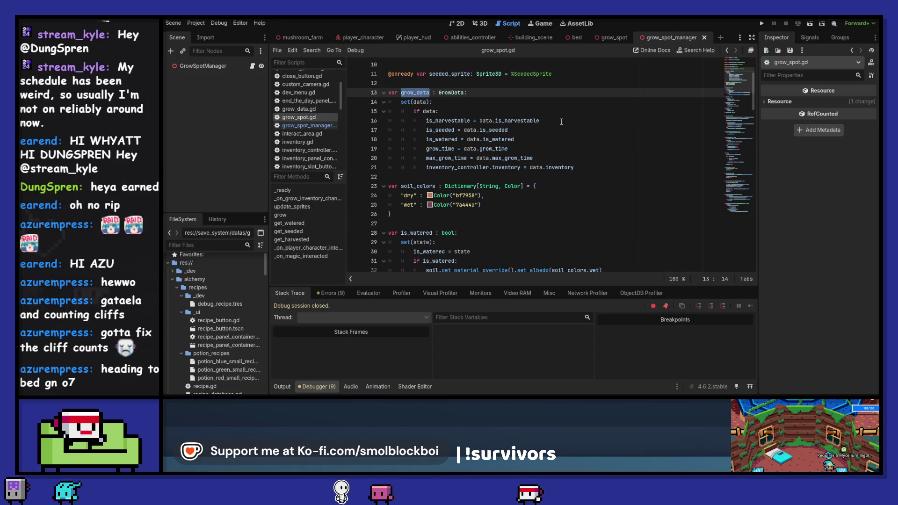
left_click(329, 125)
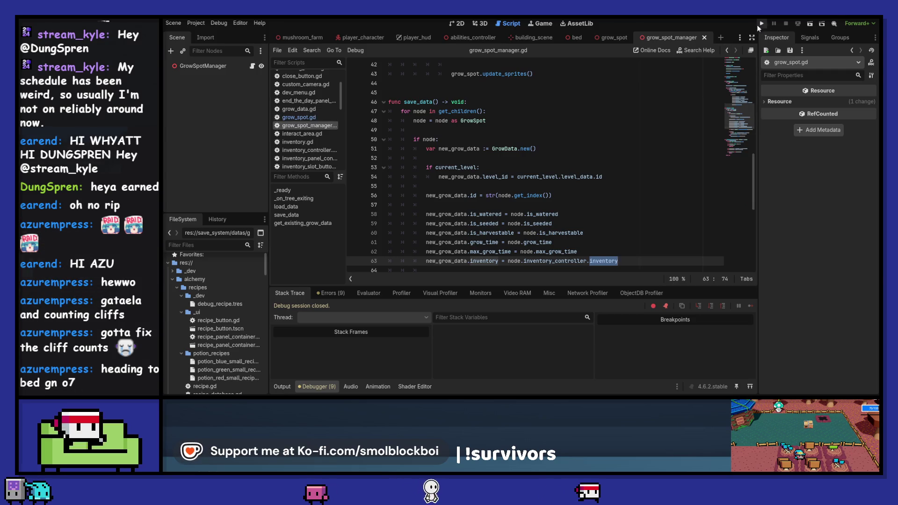
Test-run the game: delete the saved game, start a New Game, then stop the run
key("F5")
left_click(579, 194)
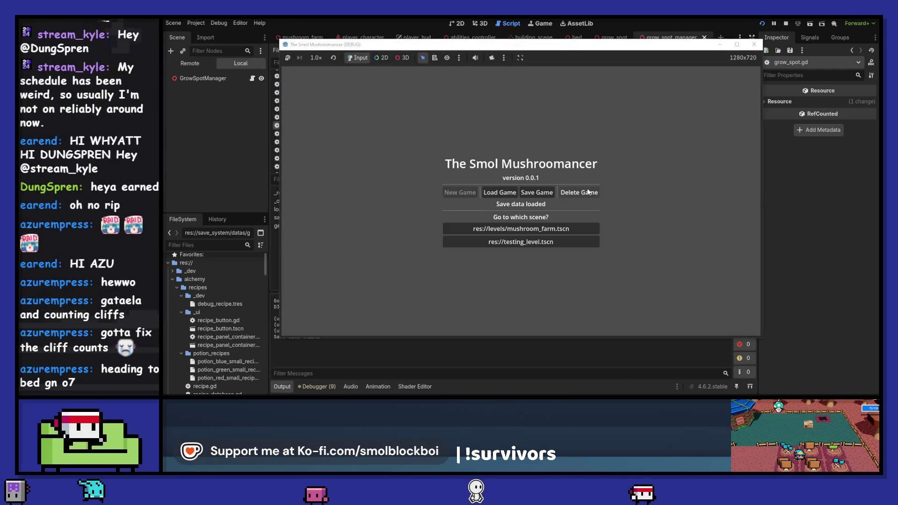
left_click(562, 232)
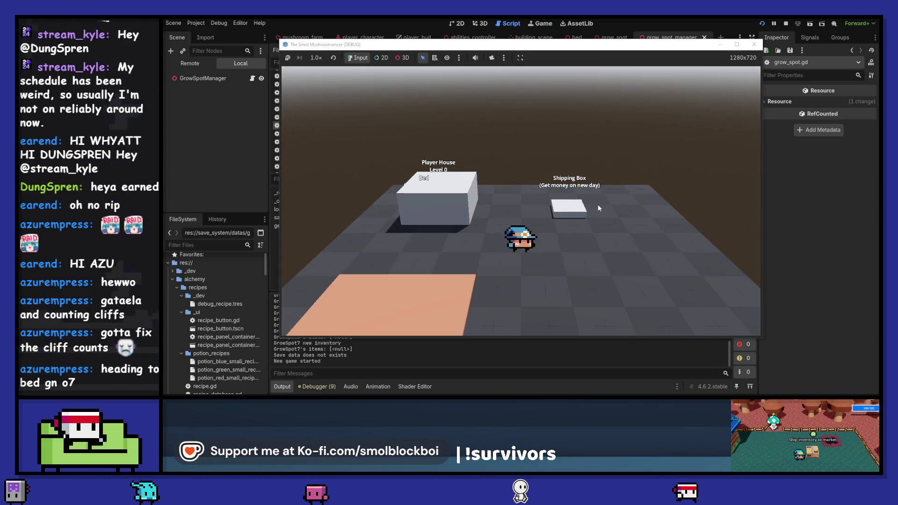
left_click(754, 44)
left_click(599, 168)
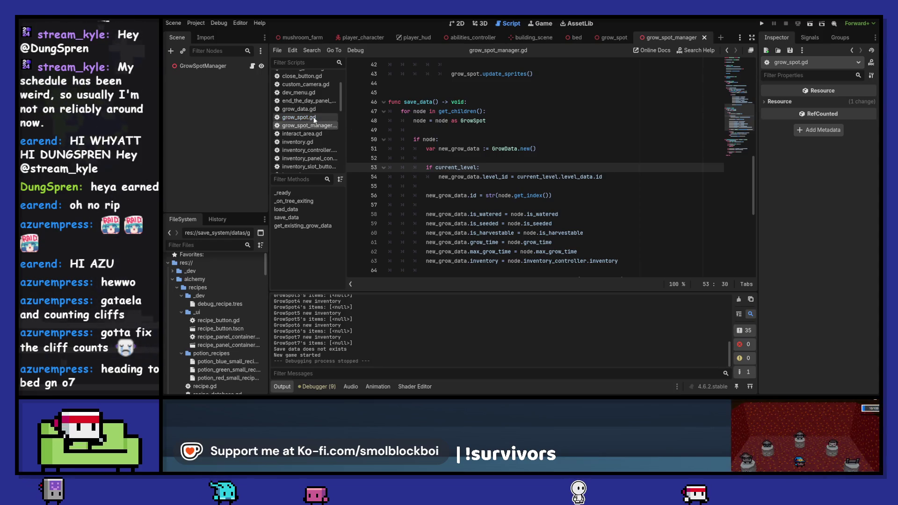
Glance at the mushroom_farm scene, then jump to grow_spot_manager.gd's load_data definition
left_click(305, 37)
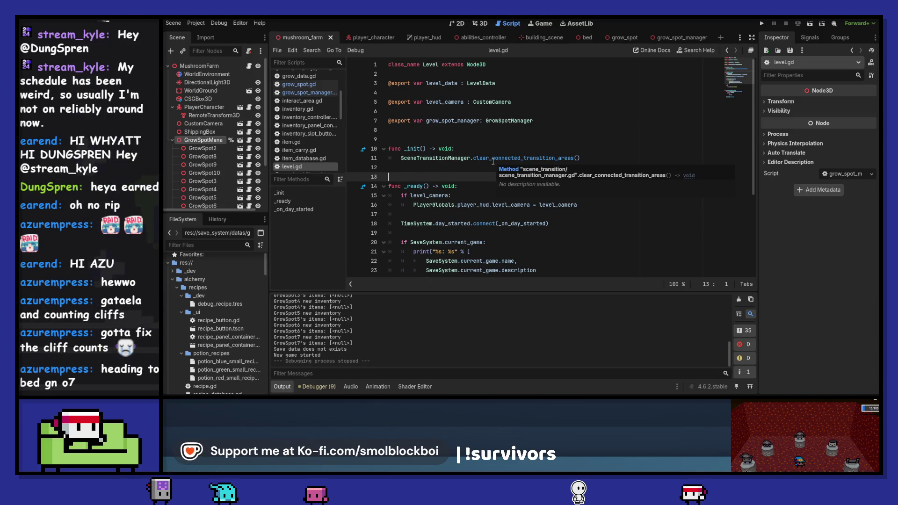
scroll(493, 162, "down", 3)
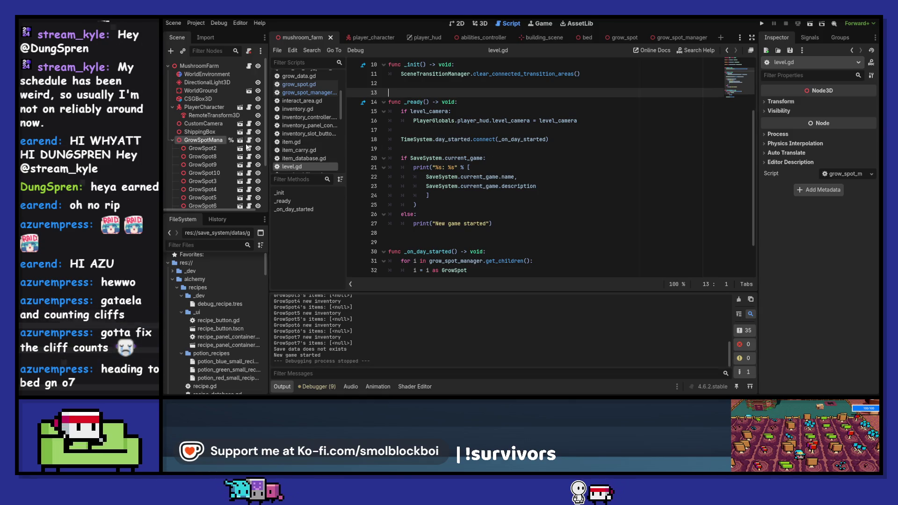
key("alt+Left")
scroll(644, 178, "up", 10)
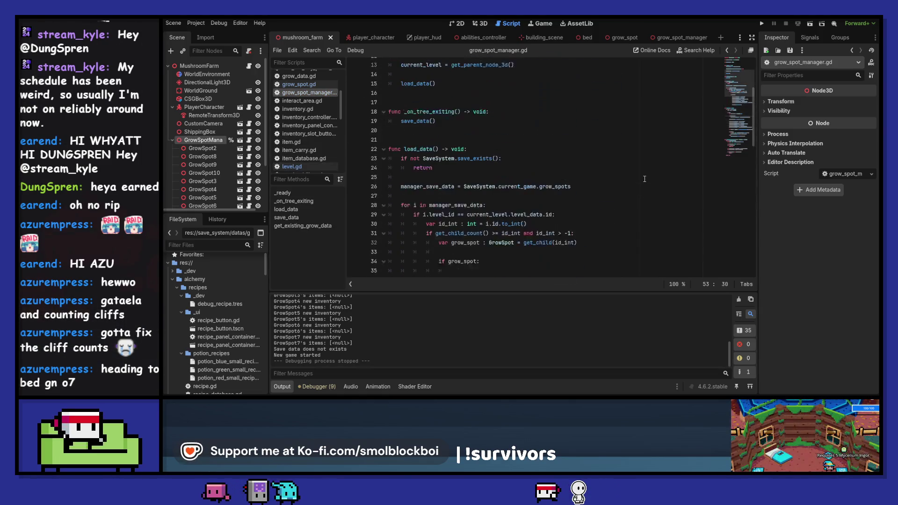
scroll(645, 178, "up", 4)
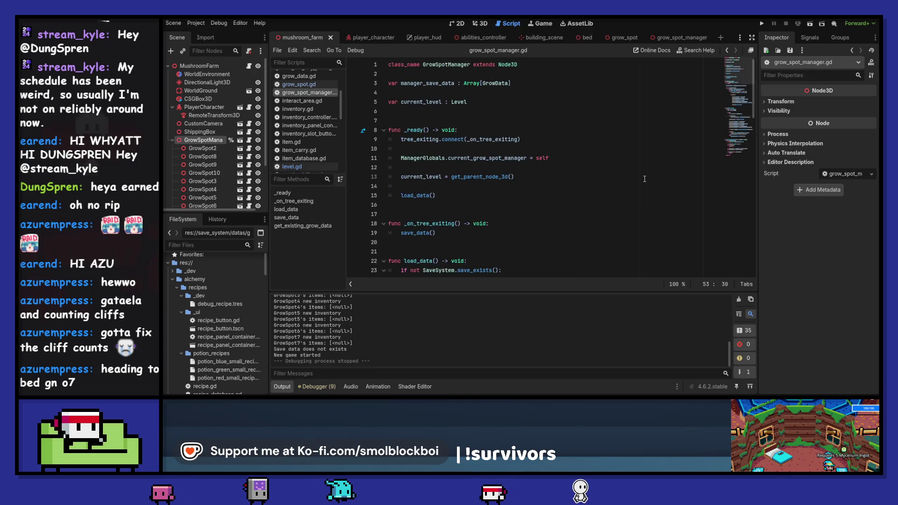
left_click(418, 195, "ctrl")
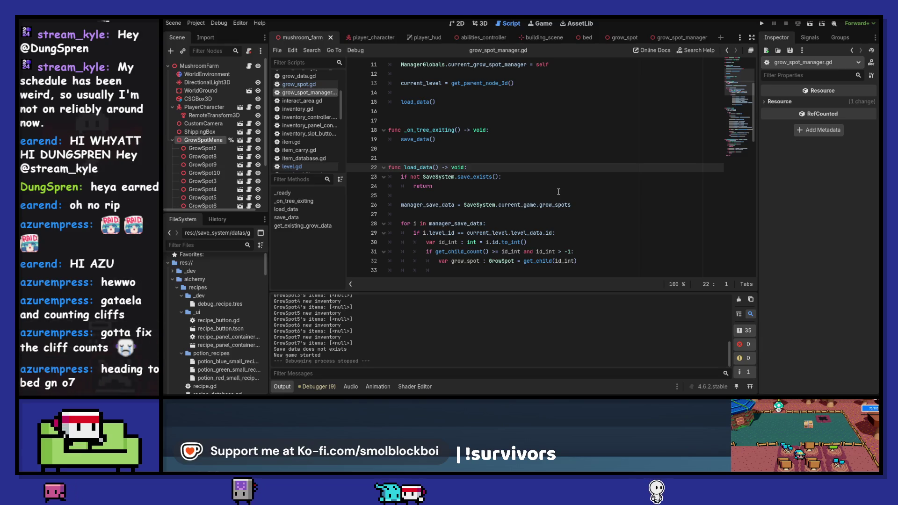
Break at load_data line 26 via New Game into the farm, continue, then remove the breakpoint
left_click(353, 205)
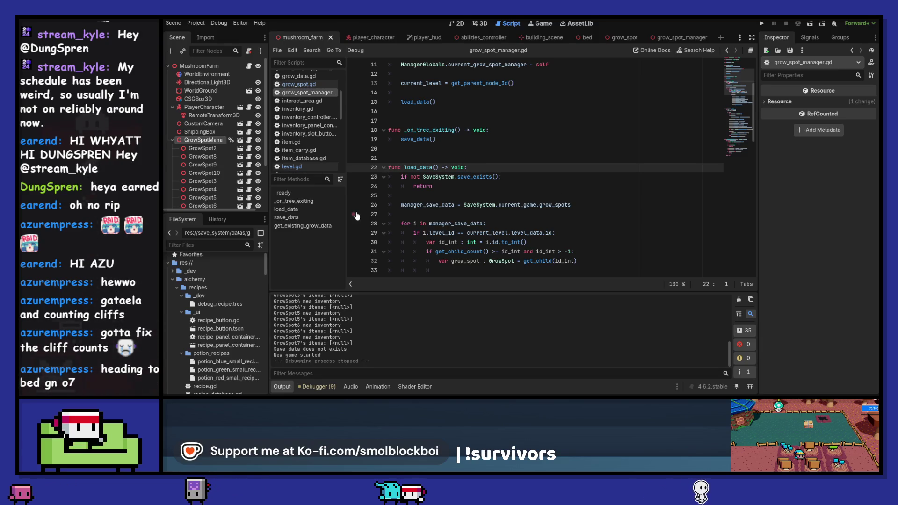
left_click(761, 23)
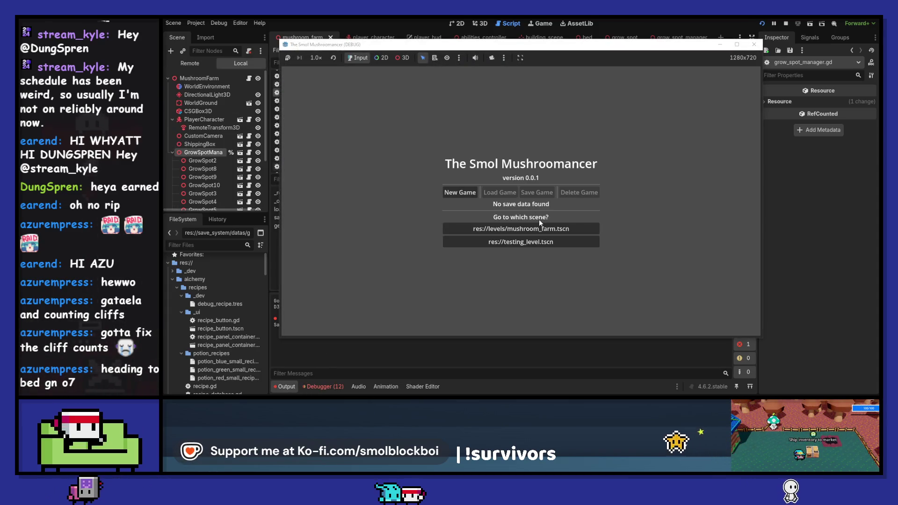
mouse_move(552, 48)
left_mouse_down()
mouse_move(702, 52)
mouse_move(621, 53)
left_mouse_up()
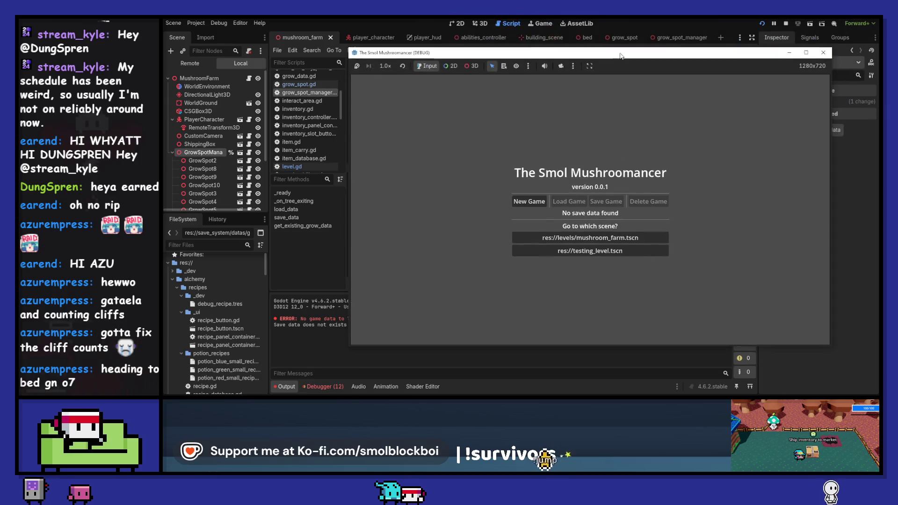
left_click(529, 202)
left_click(554, 235)
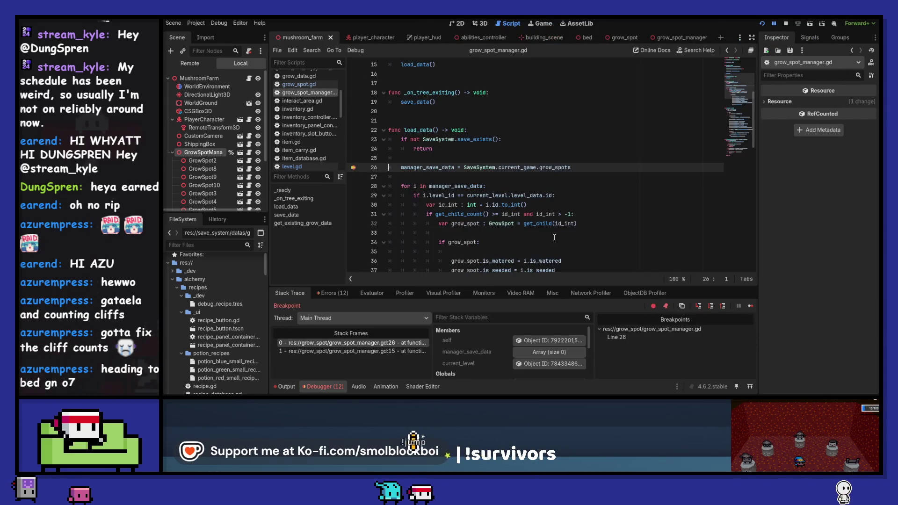
left_click(750, 307)
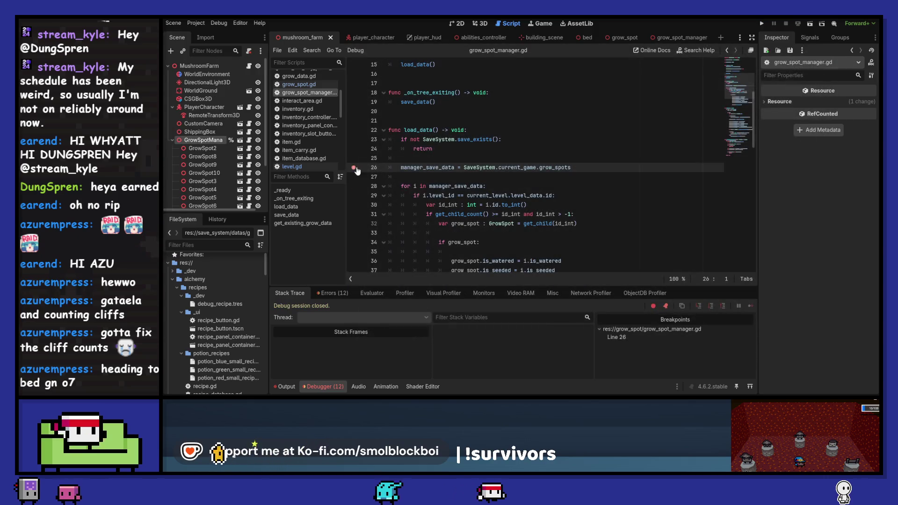
left_click(354, 167)
left_click(475, 176)
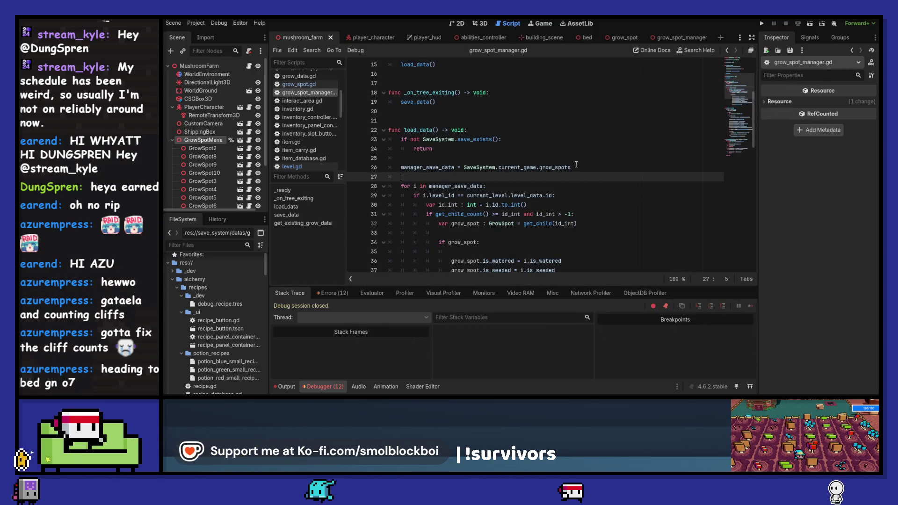
scroll(592, 152, "down", 1)
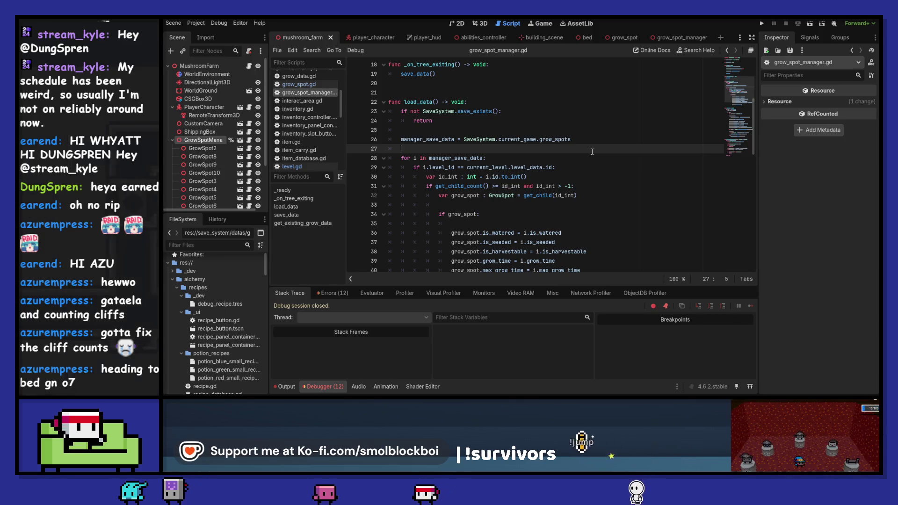
scroll(592, 151, "down", 6)
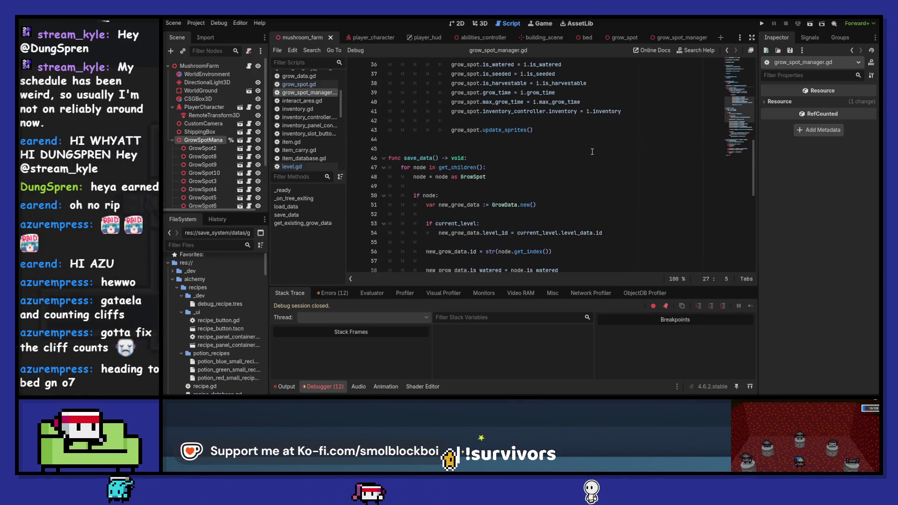
scroll(592, 152, "down", 2)
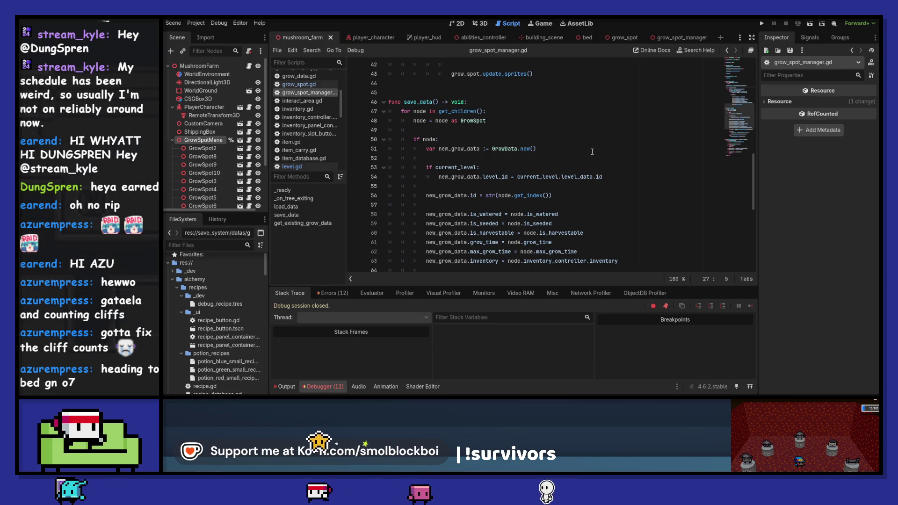
scroll(593, 151, "down", 2)
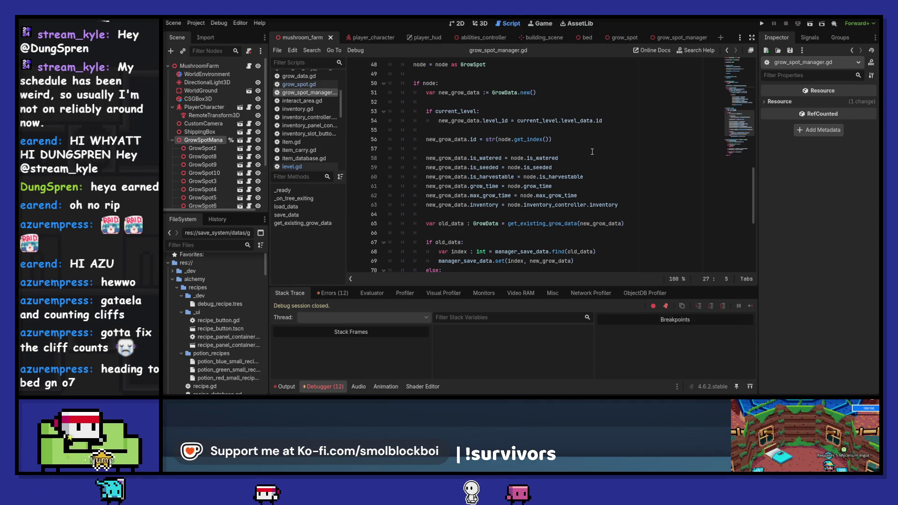
scroll(592, 152, "up", 2)
Try duplicating and commenting out the new_grow_data declaration, then undo back to the original line
left_click(470, 149)
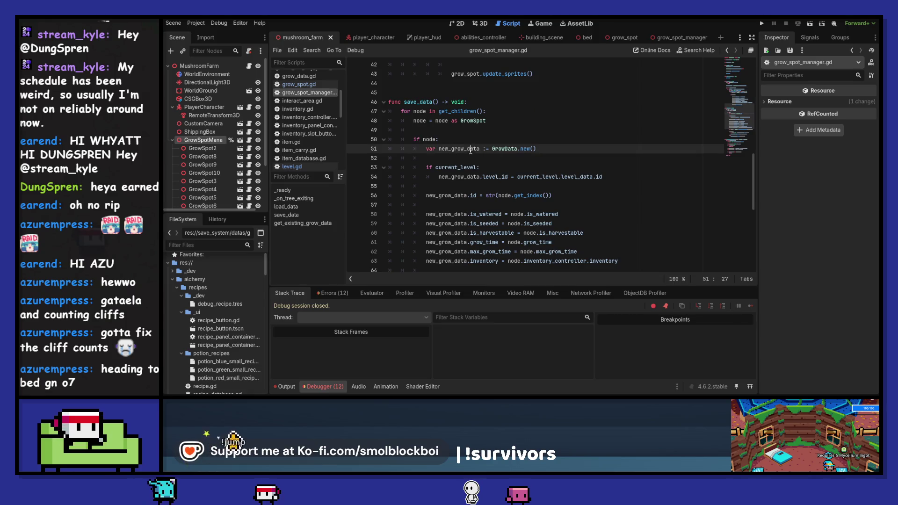
key("ctrl+shift+d")
left_click(504, 150)
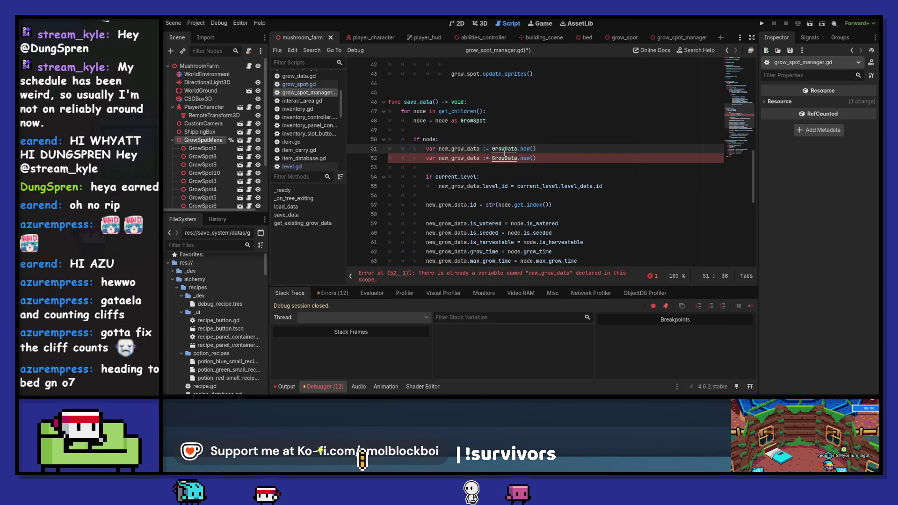
key("shift+F3")
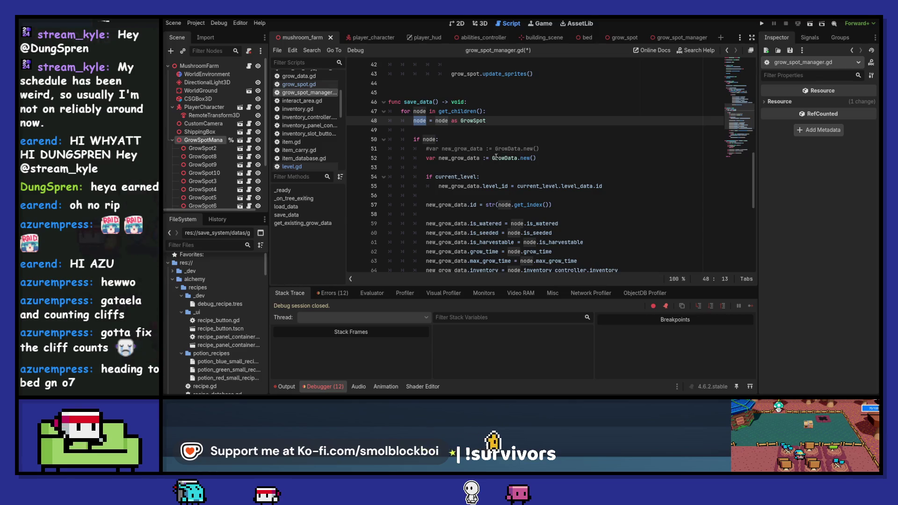
left_click(493, 158)
left_click_drag(558, 160, 559, 160)
type("node")
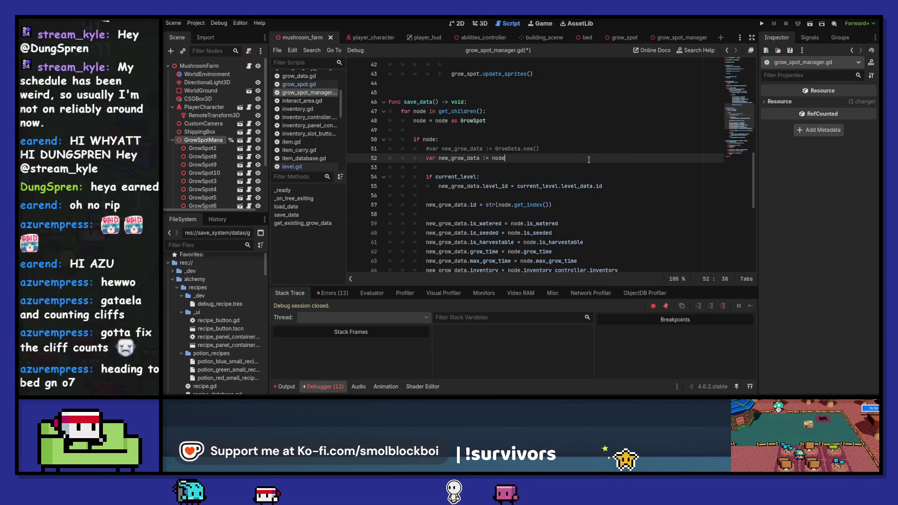
key("ctrl+z")
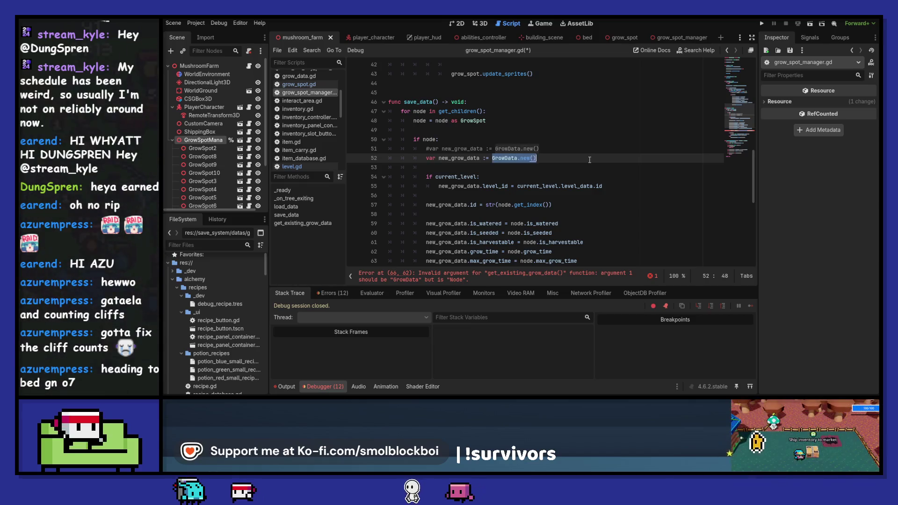
key("ctrl+z")
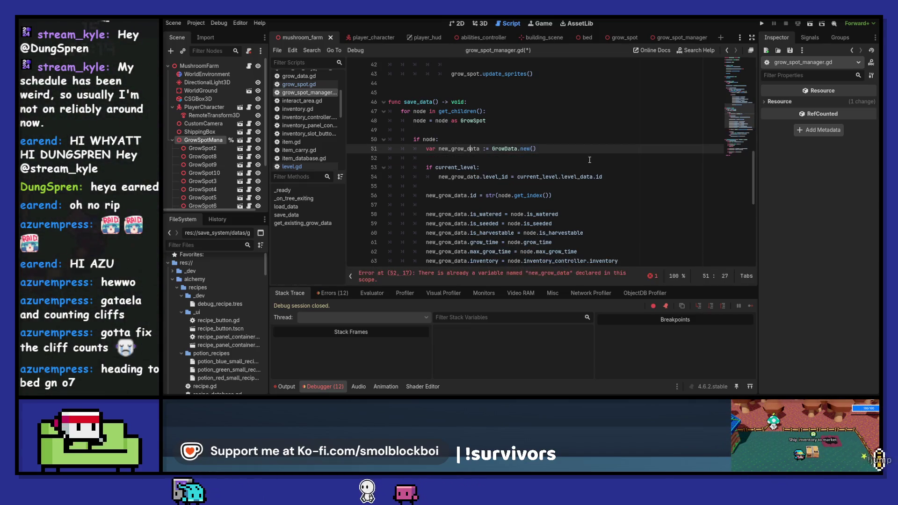
key("ctrl+z")
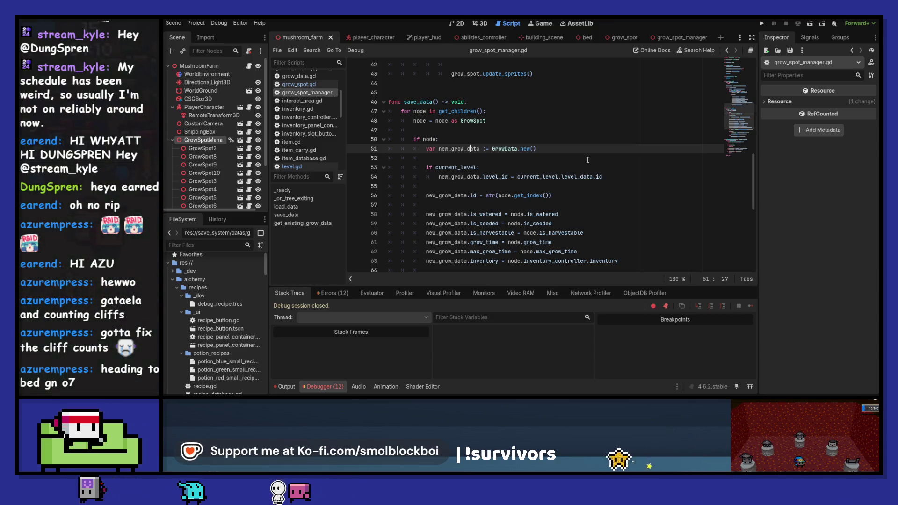
Add an if node.grow_data branch setting new_grow_data = node.grow_data, plus an else: branch
left_click(426, 149)
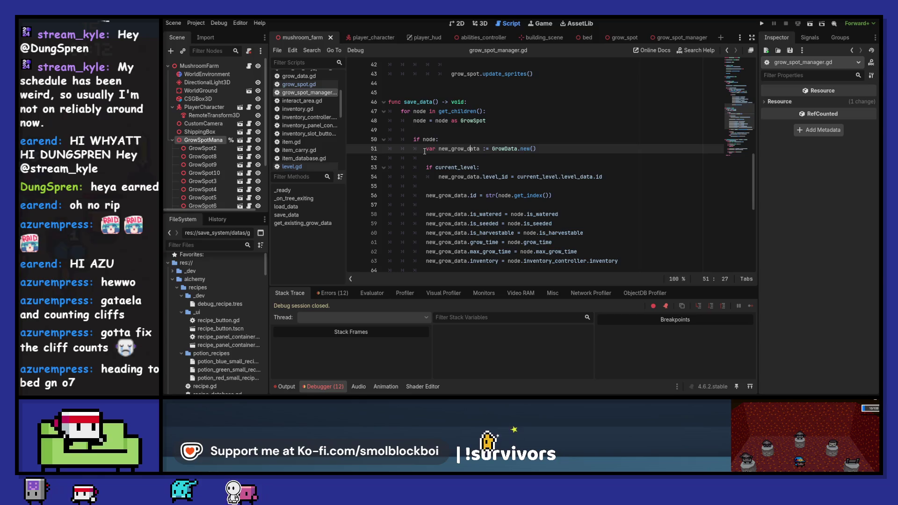
left_click(459, 159)
key("Return")
key("Return")
key("Up")
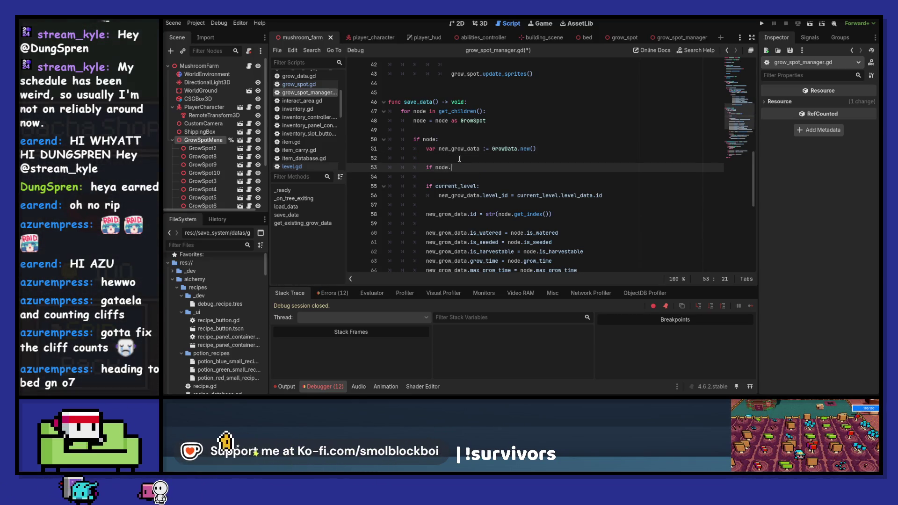
type("grow")
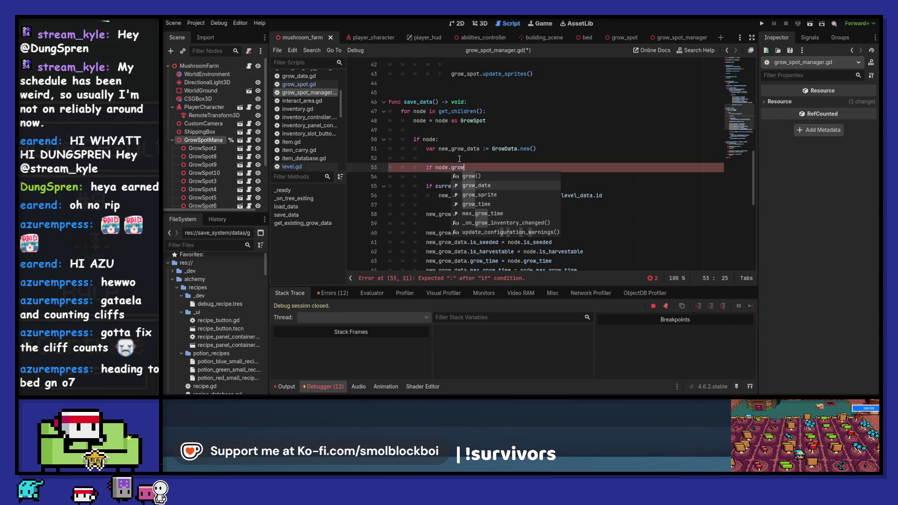
key("Return")
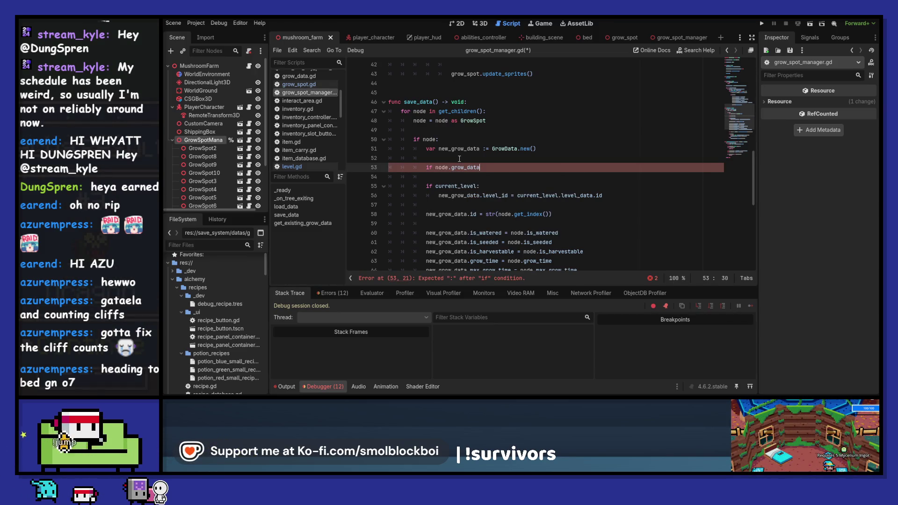
type(":")
key("Return")
type("new")
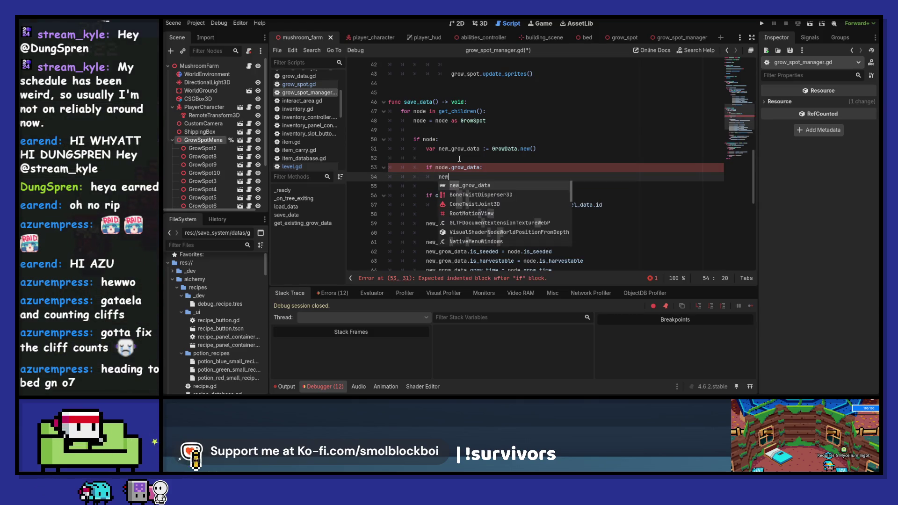
key("Return")
type("n")
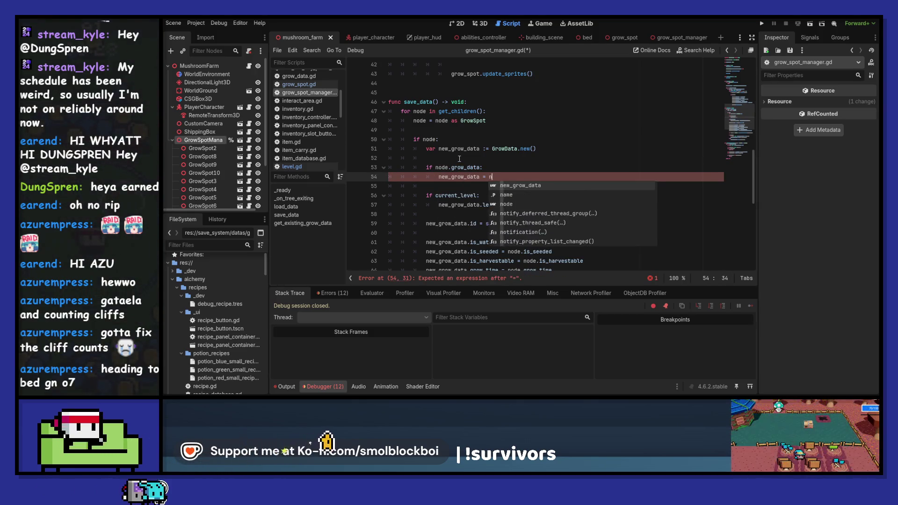
type("ode.grow_d")
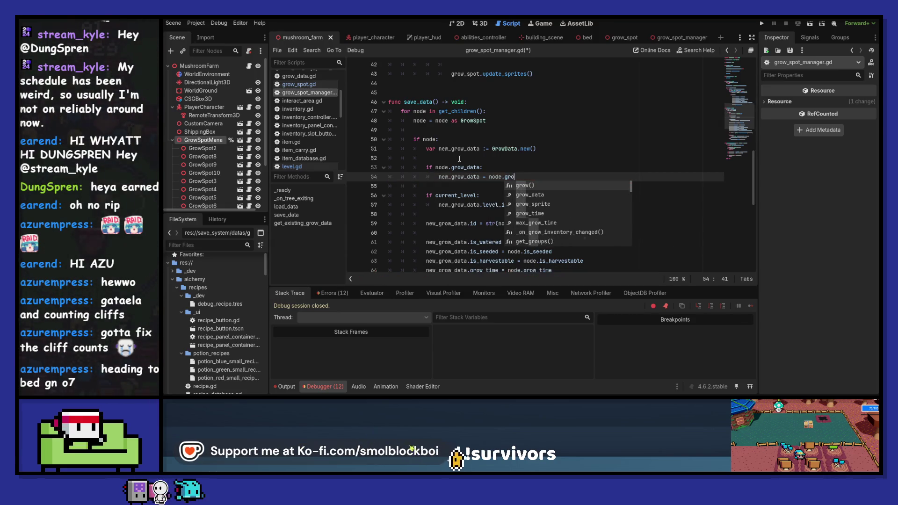
key("Return")
key("Return")
type("e")
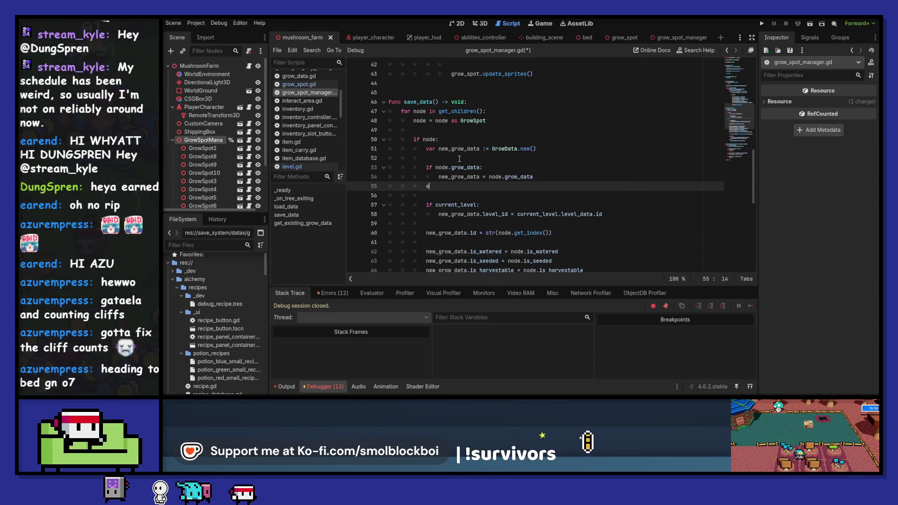
key("BackSpace")
type("else:")
key("Return")
type("new")
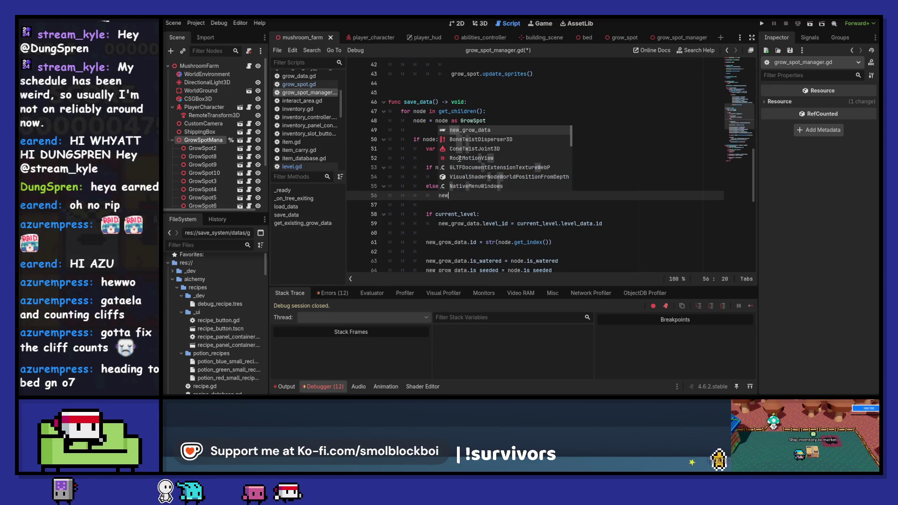
type("_grow_data =")
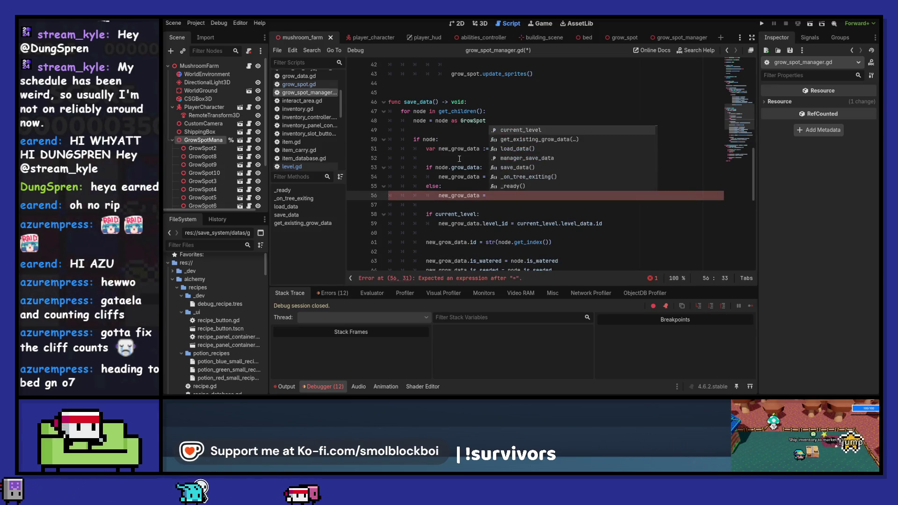
key("shift+Home")
key("shift+Home")
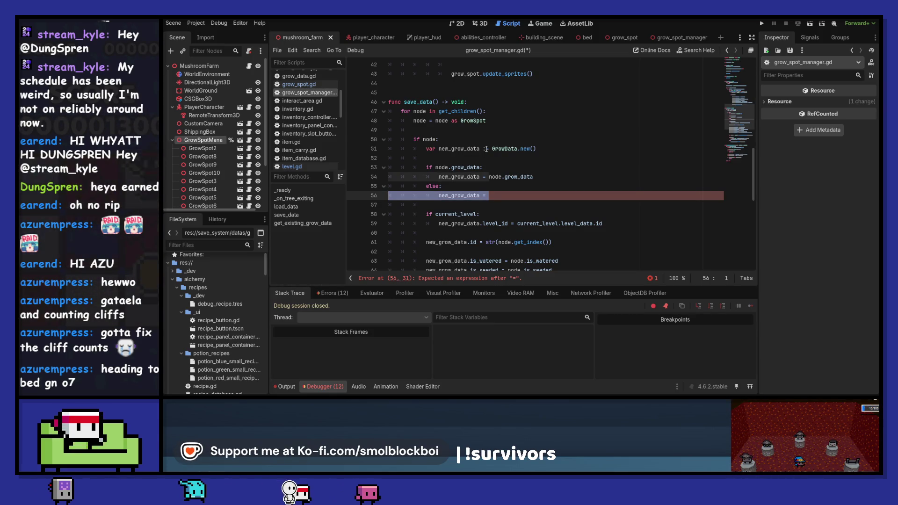
Declare new_grow_data : GrowData, assign GrowData.new() in the else branch, and save
left_click(491, 149)
key("BackSpace")
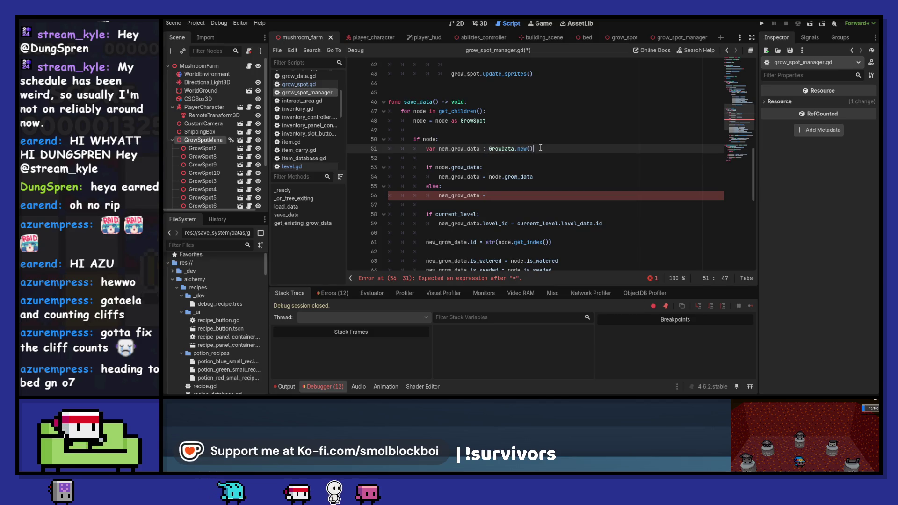
left_click(539, 149)
key("BackSpace")
key("BackSpace")
key("BackSpace")
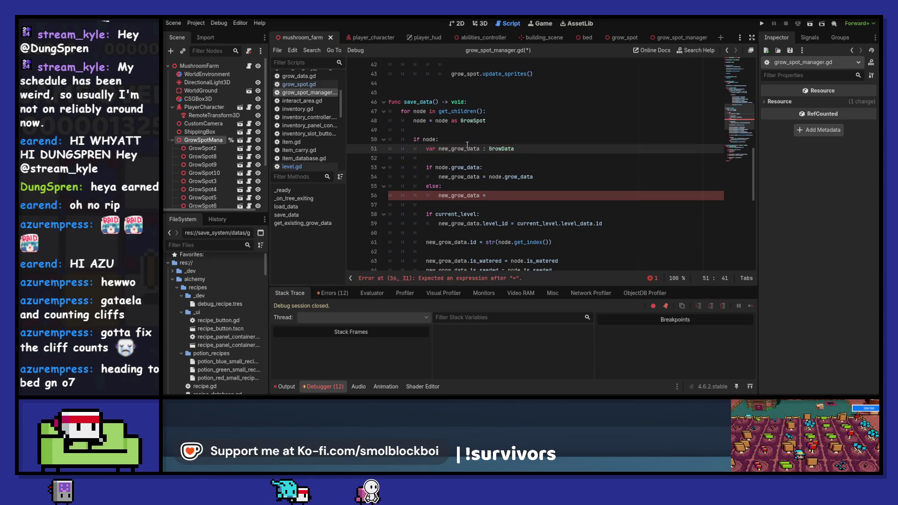
left_click(501, 196)
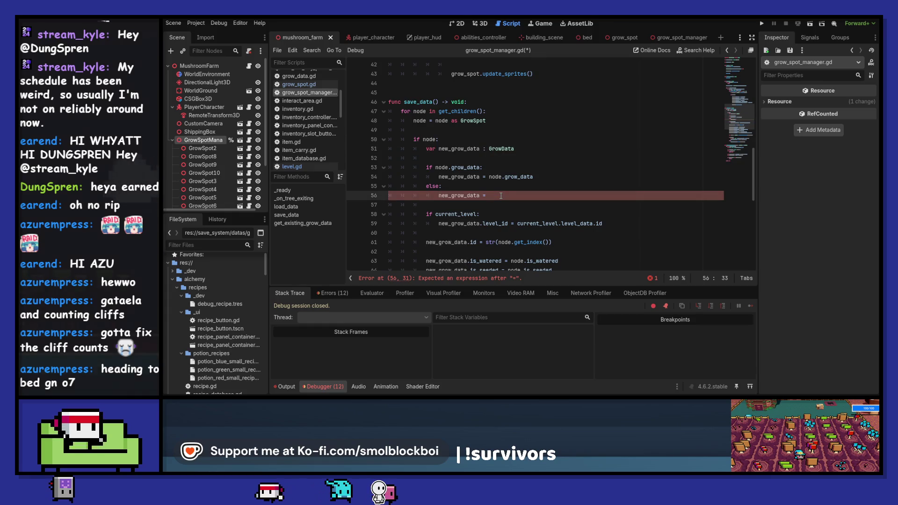
type("GrowData.new(")
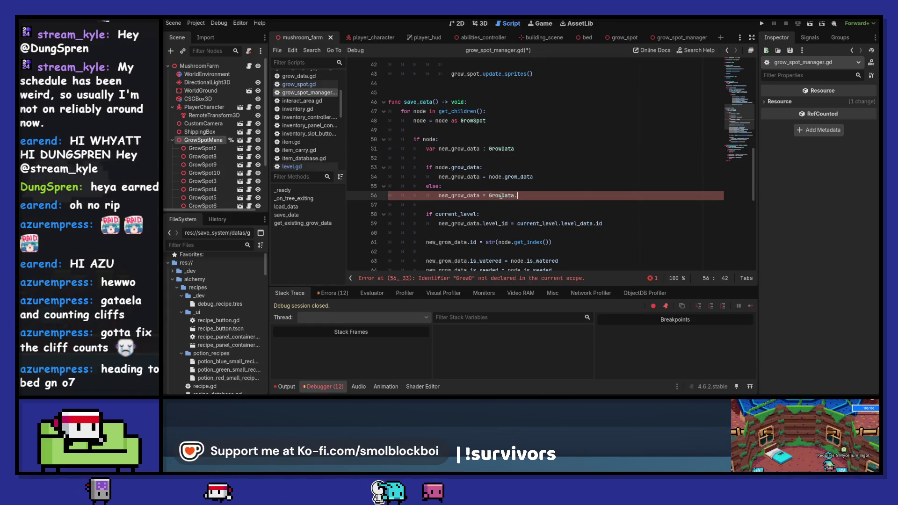
key("ctrl+s")
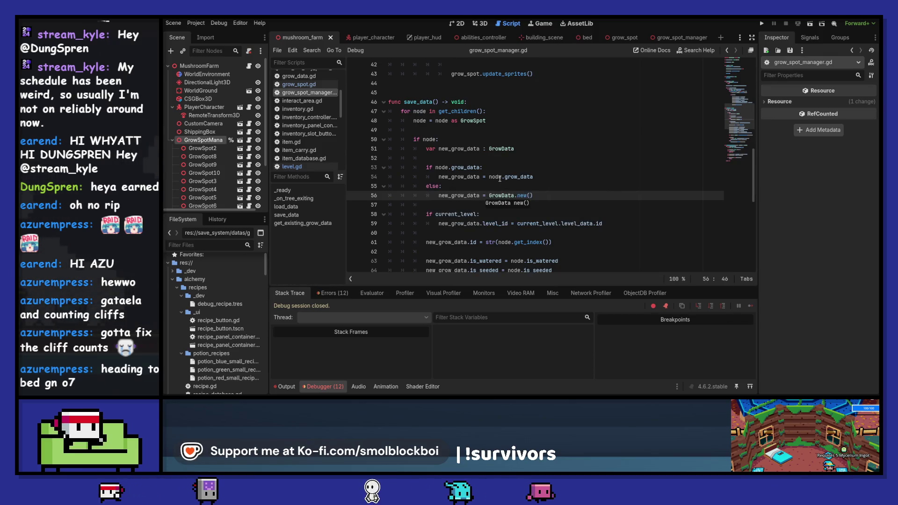
Indent the level id and grow-state assignment lines 58–68 under the else: branch
scroll(500, 179, "down", 1)
scroll(505, 186, "down", 1)
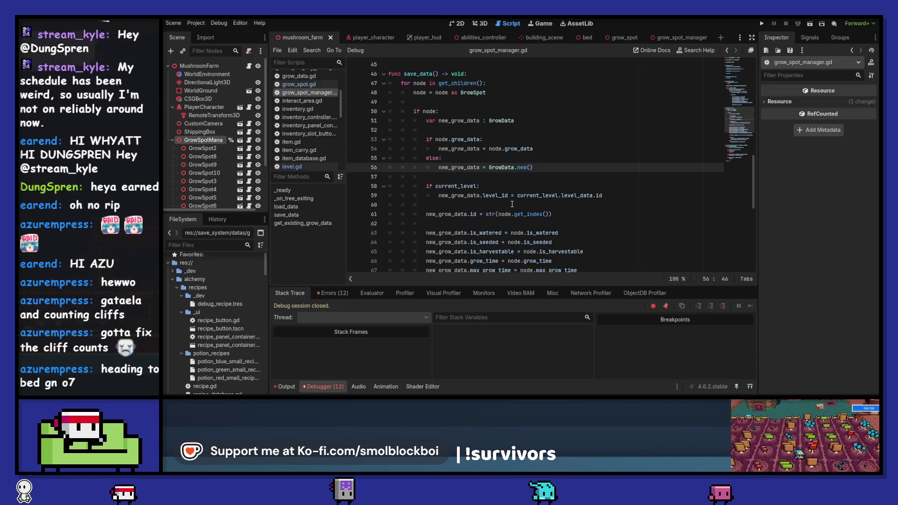
scroll(513, 204, "down", 3)
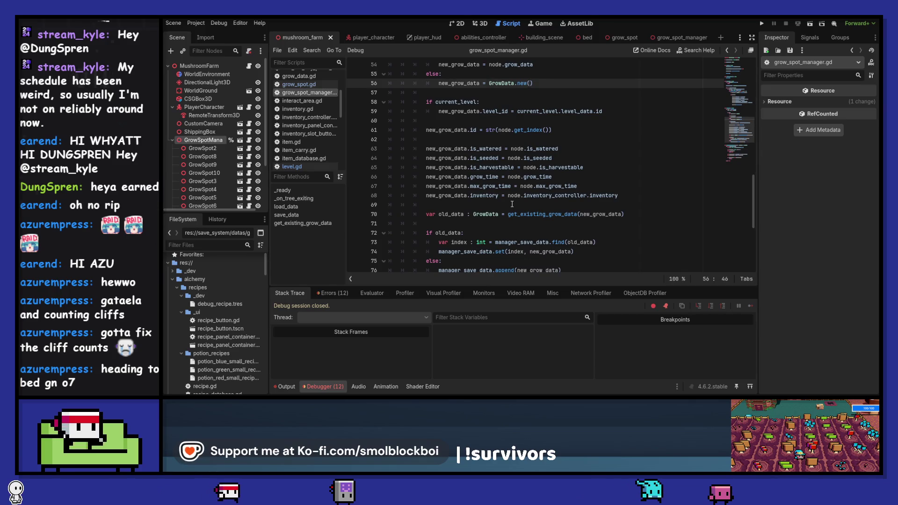
scroll(512, 204, "up", 3)
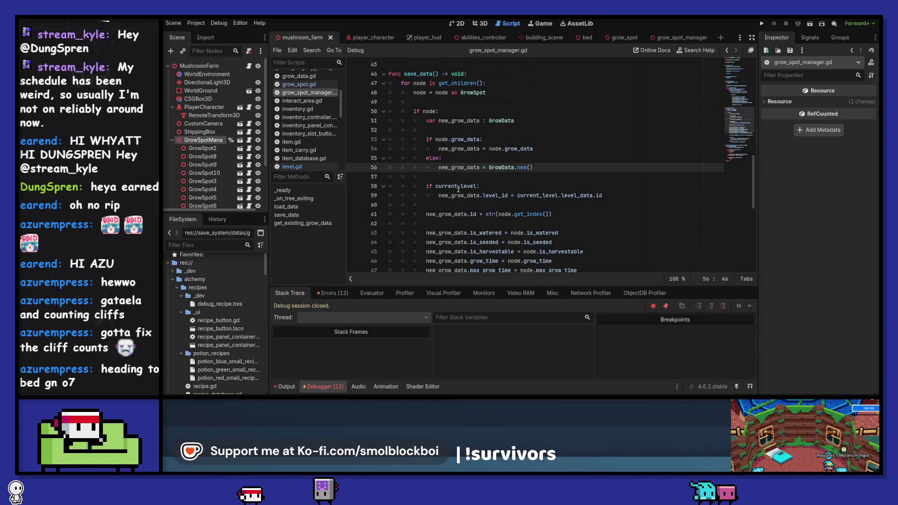
scroll(457, 188, "down", 1)
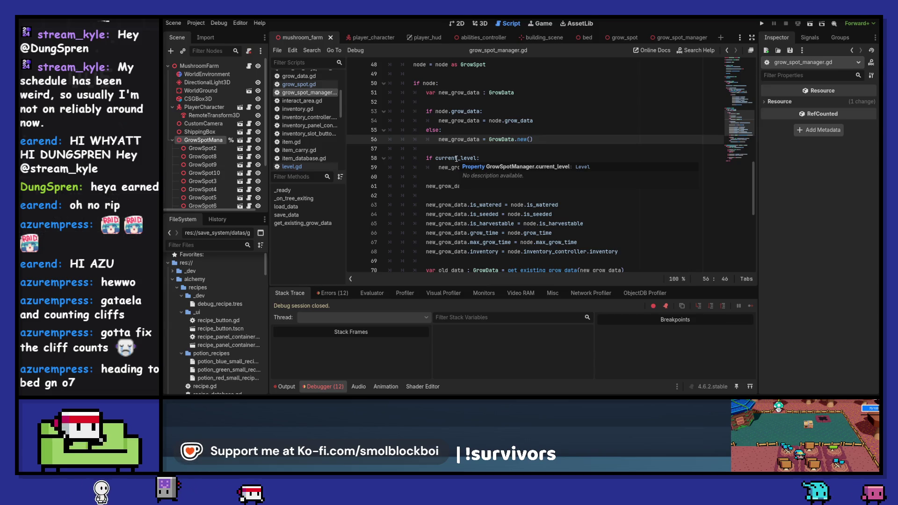
mouse_move(456, 159)
left_mouse_down()
mouse_move(468, 168)
mouse_move(469, 252)
left_mouse_up()
key("Tab")
left_click(483, 233)
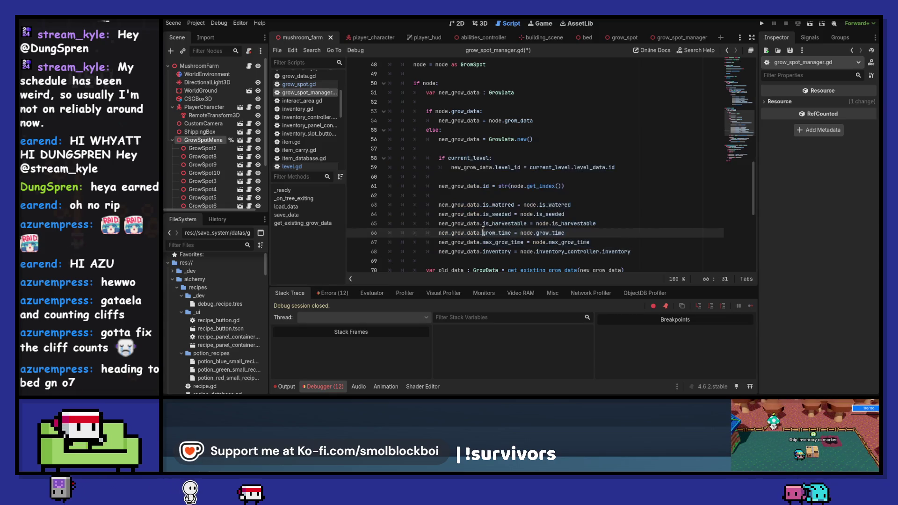
left_click(428, 146)
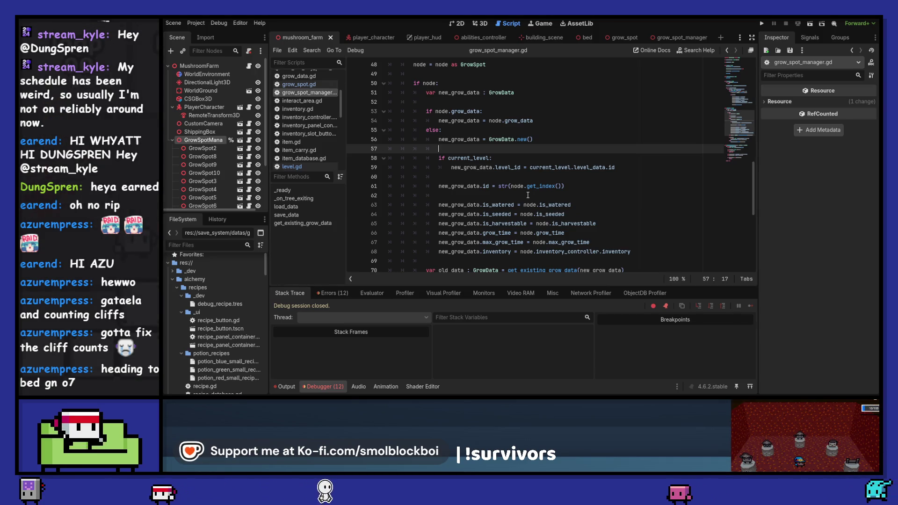
scroll(527, 195, "up", 2)
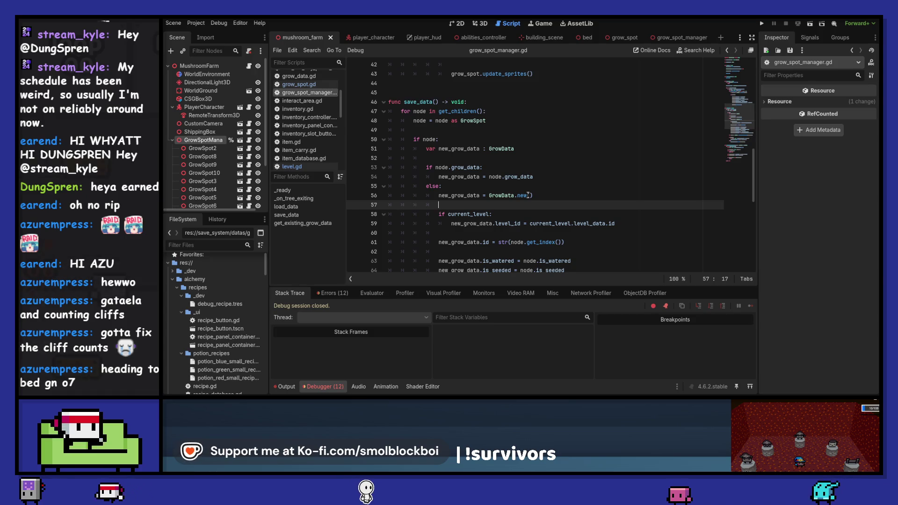
scroll(528, 195, "down", 6)
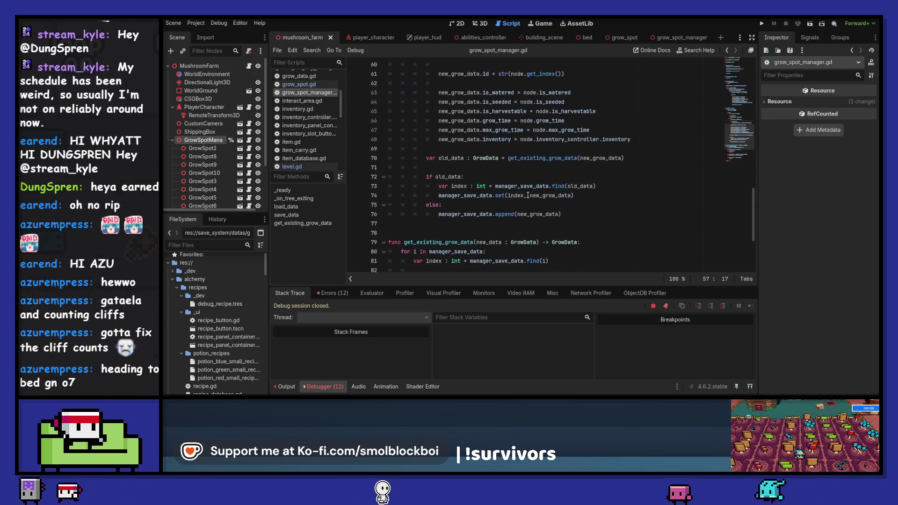
scroll(528, 195, "up", 7)
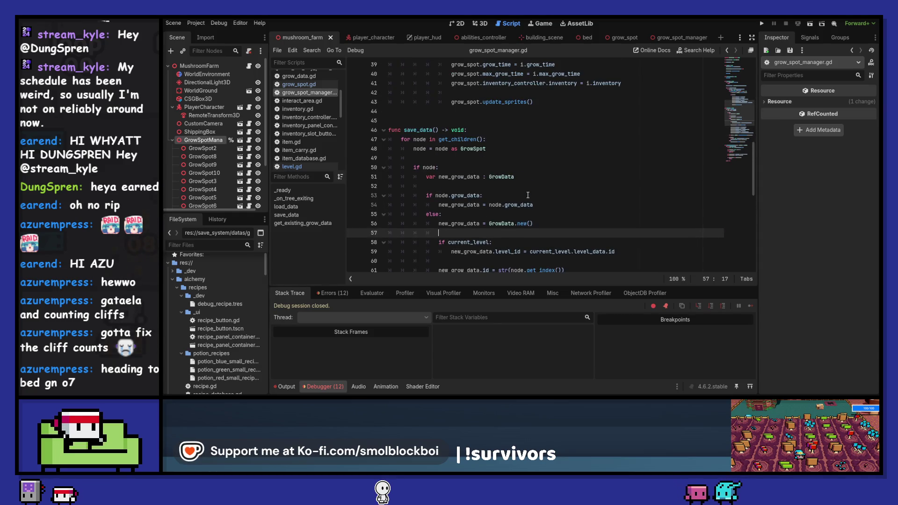
scroll(528, 195, "up", 5)
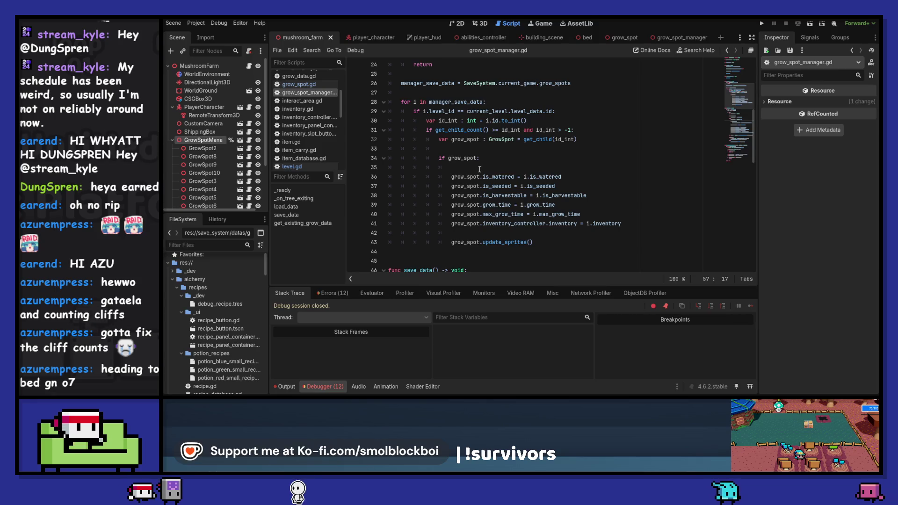
Under if grow_spot:, add the line grow_spot.grow_data = i
left_click(479, 169)
key("Return")
key("Up")
type("gr")
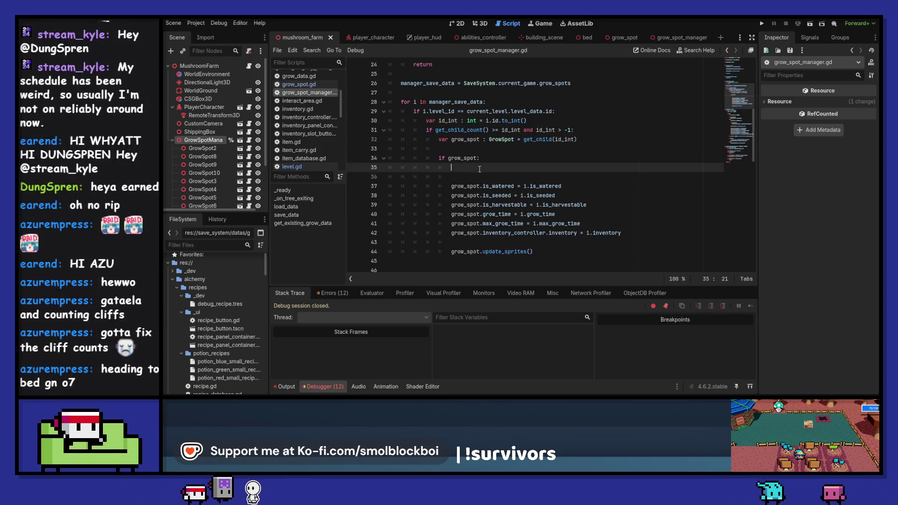
key("Return")
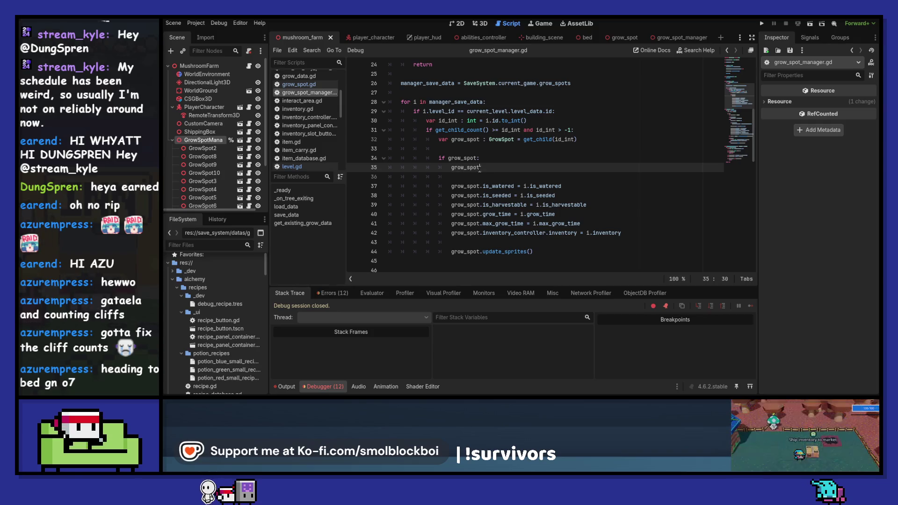
key("shift+Home")
type("i")
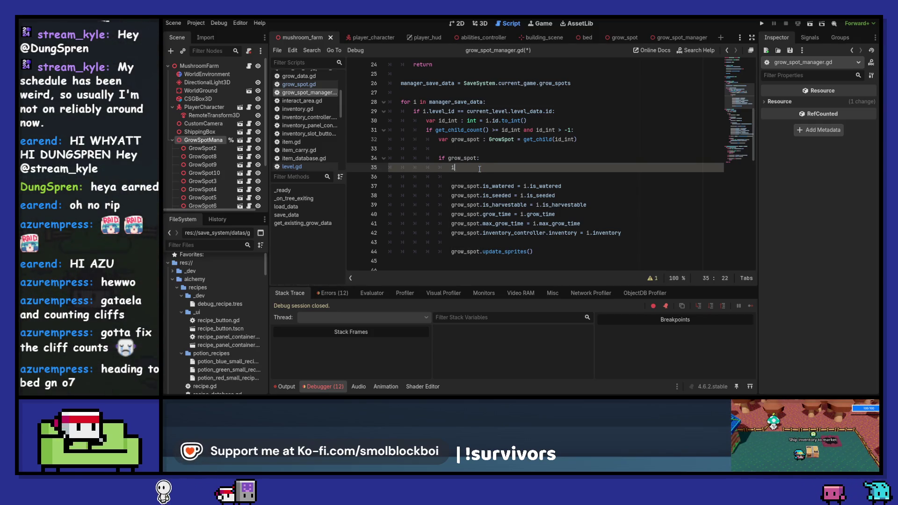
type("f gr")
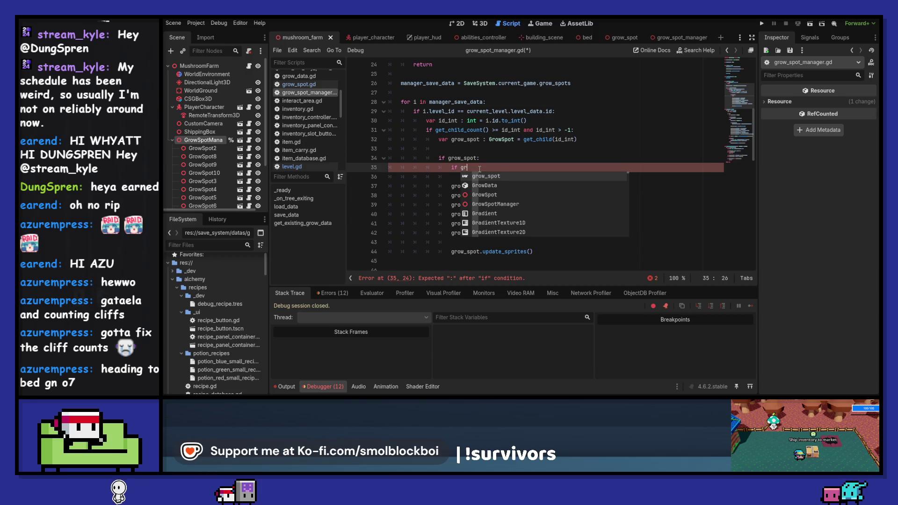
key("shift+Home")
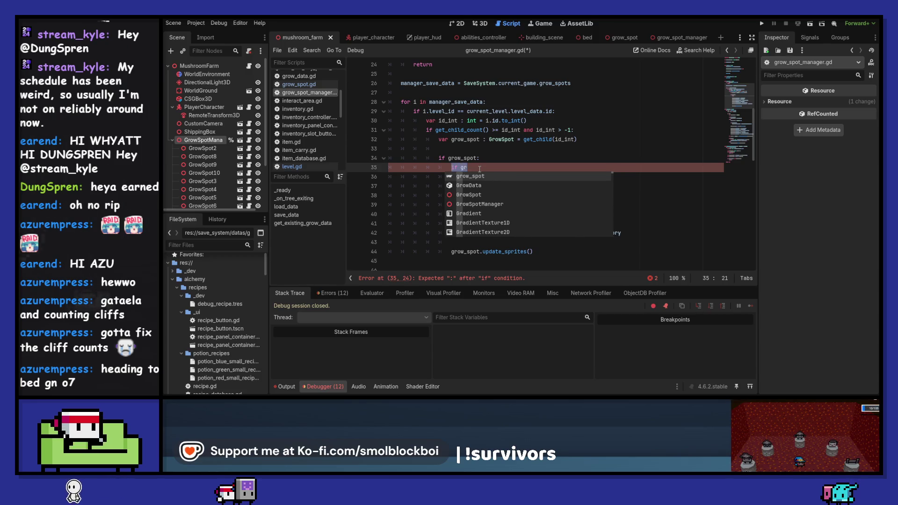
key("BackSpace")
type("grow")
key("Return")
type(":")
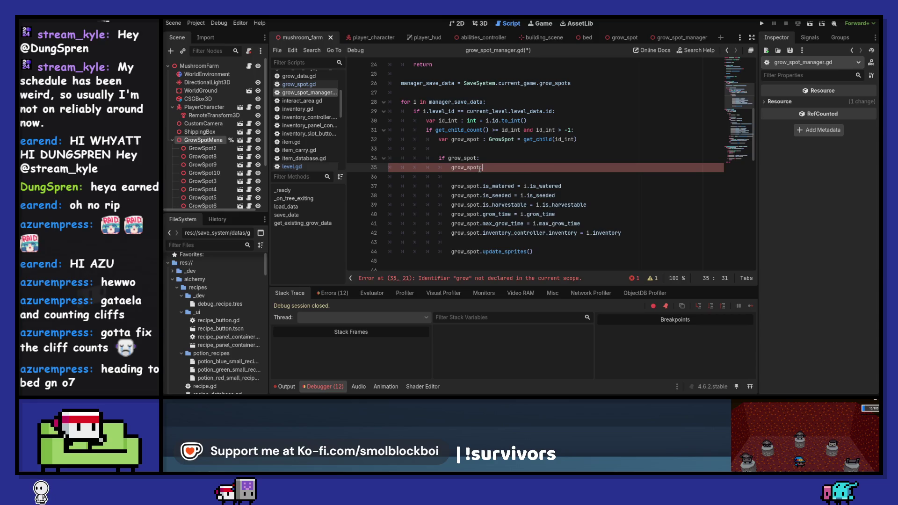
type("grow_")
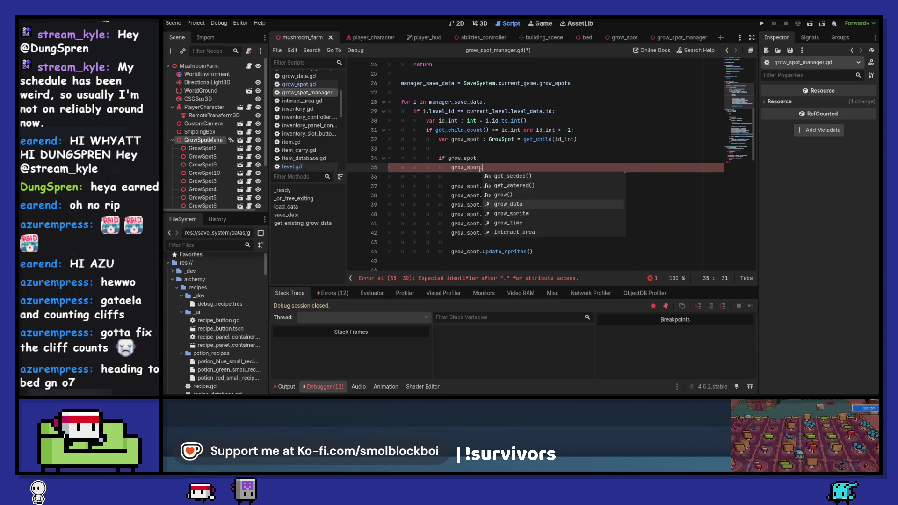
key("Return")
type("i")
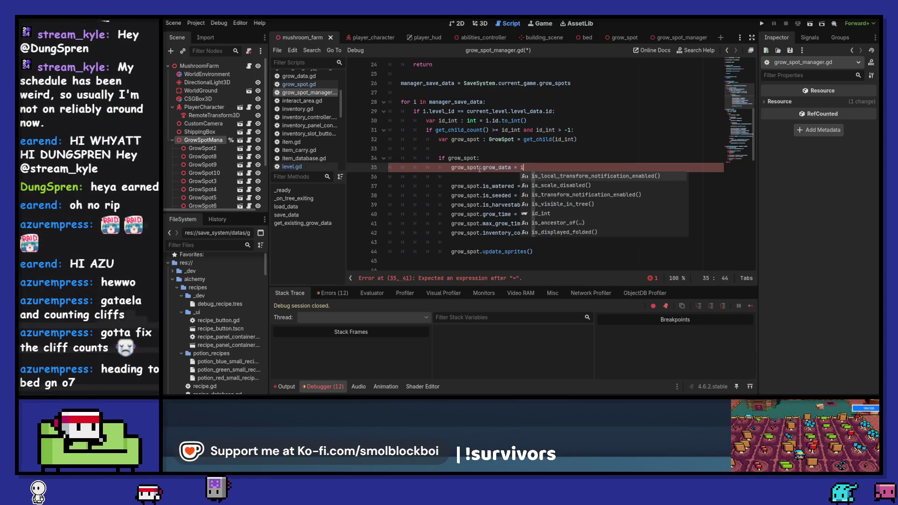
key("Escape")
Comment out the old per-property assignments on lines 37–42 and save the script
left_click_drag(499, 186, 510, 232)
key("ctrl+k")
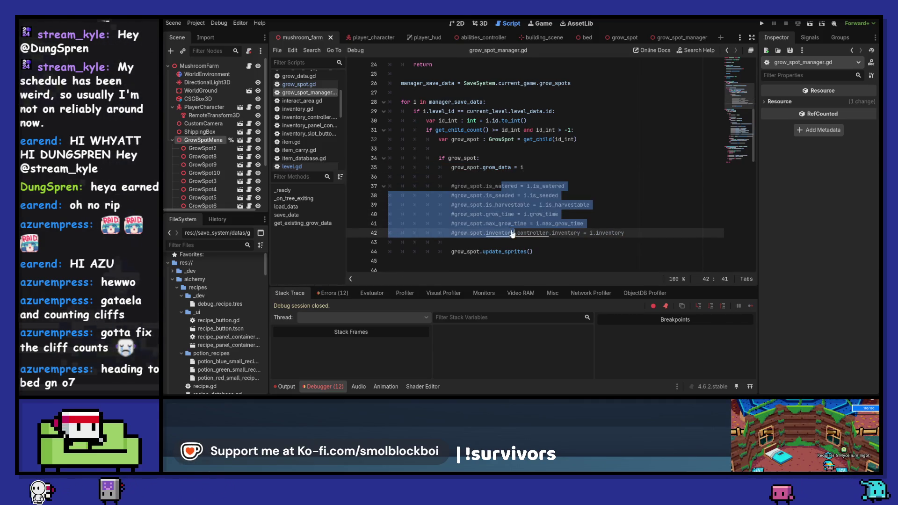
key("ctrl+s")
Run the game in mushroom_farm, water the seeded plot, and sleep so the mushrooms grow
key("F5")
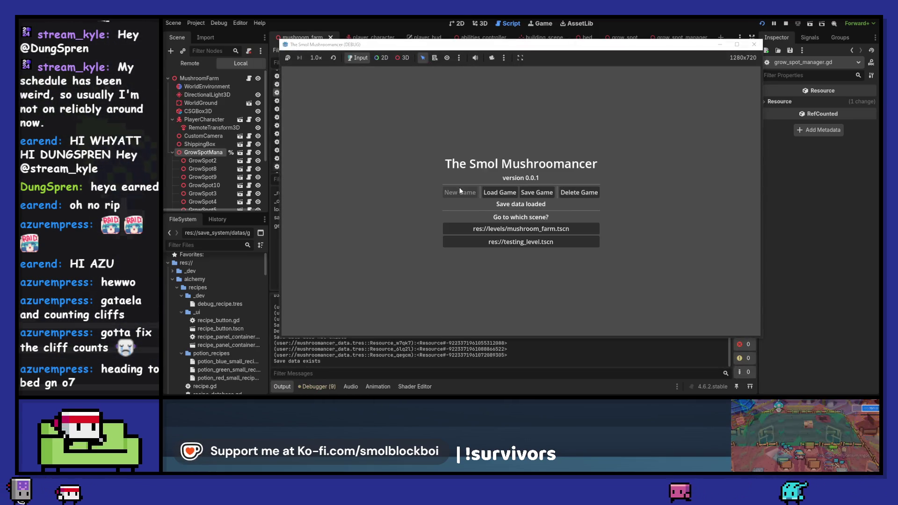
left_click(479, 228)
key("d")
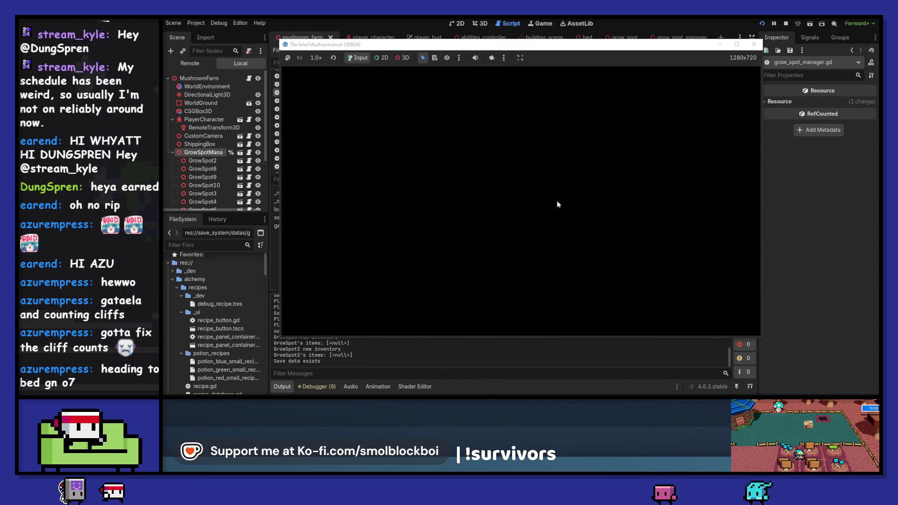
key("s")
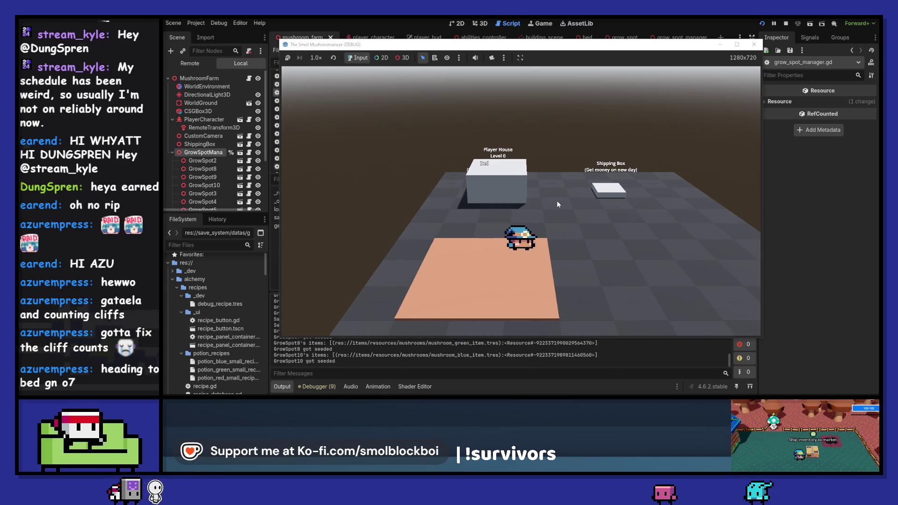
key("w")
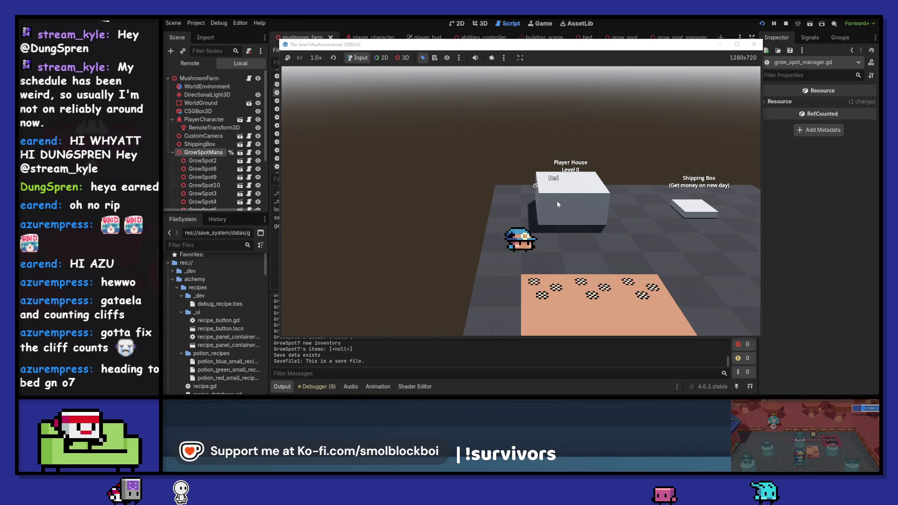
key("d")
key("s")
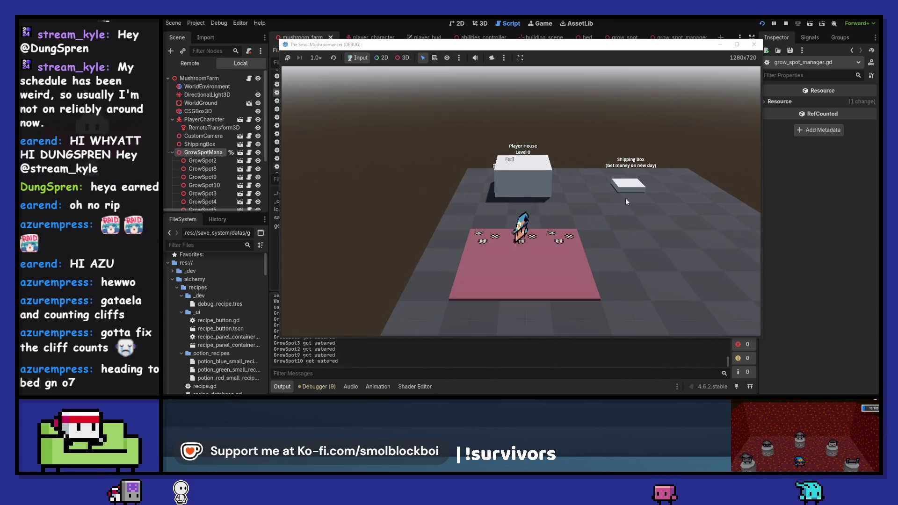
key("w")
key("e")
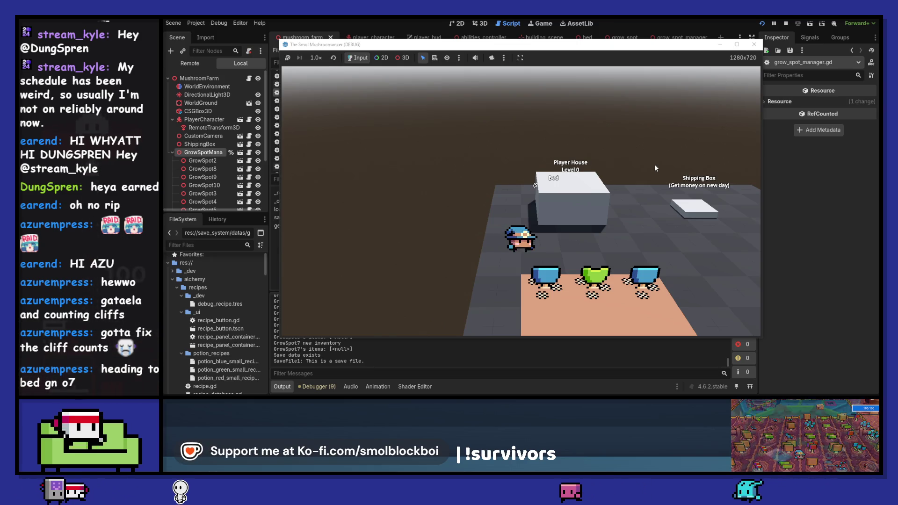
key("d")
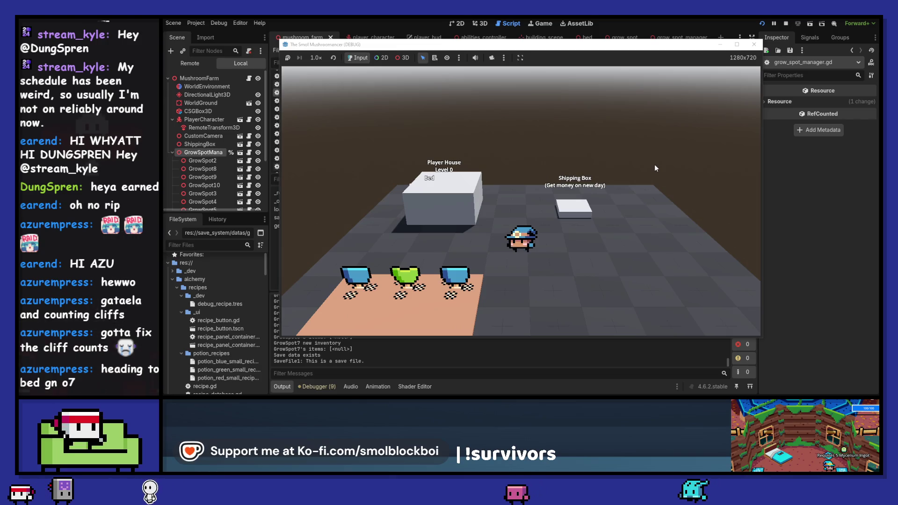
Stop the game and delete the commented-out assignment lines 36–42 in load_data
left_click(759, 44)
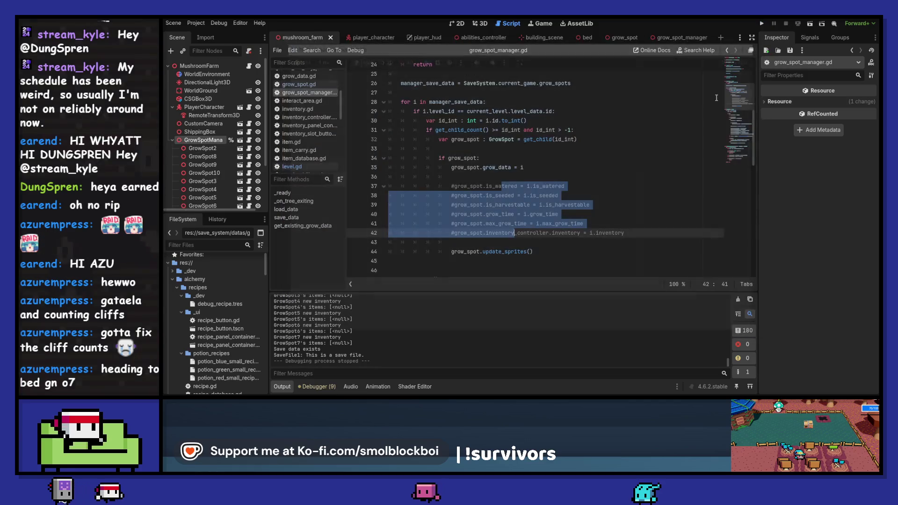
left_click(636, 232)
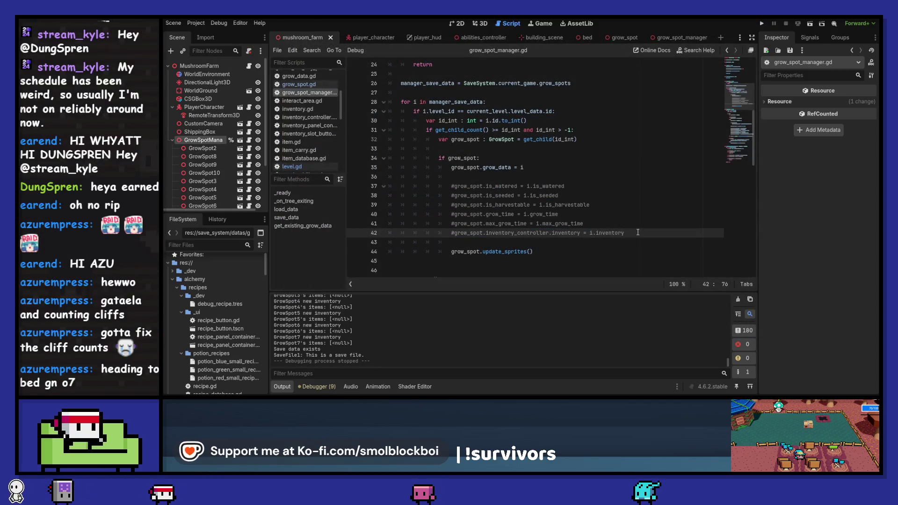
mouse_move(637, 233)
left_mouse_down()
mouse_move(390, 186)
mouse_move(390, 177)
left_mouse_up()
key("BackSpace")
key("BackSpace")
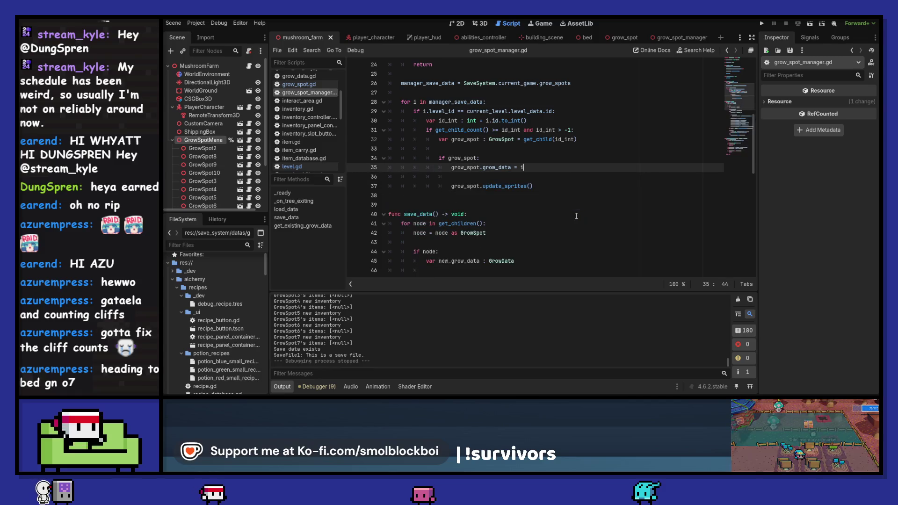
scroll(561, 206, "down", 5)
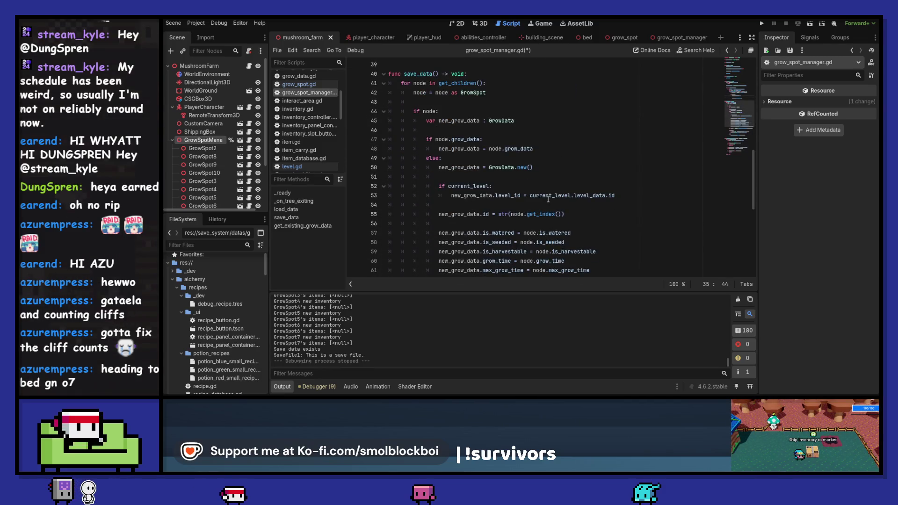
Set breakpoints on lines 48 and 55 and run the game, walking toward the house
left_click(353, 150)
left_click(354, 214)
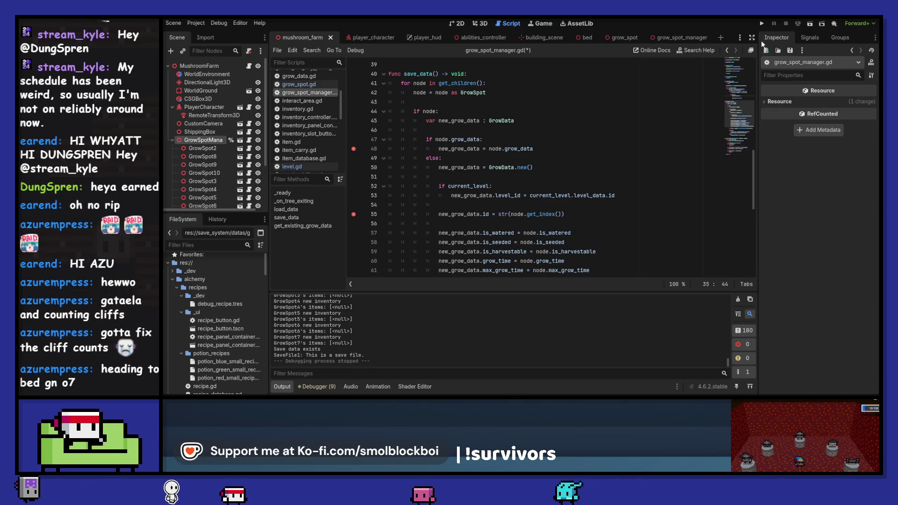
left_click(761, 21)
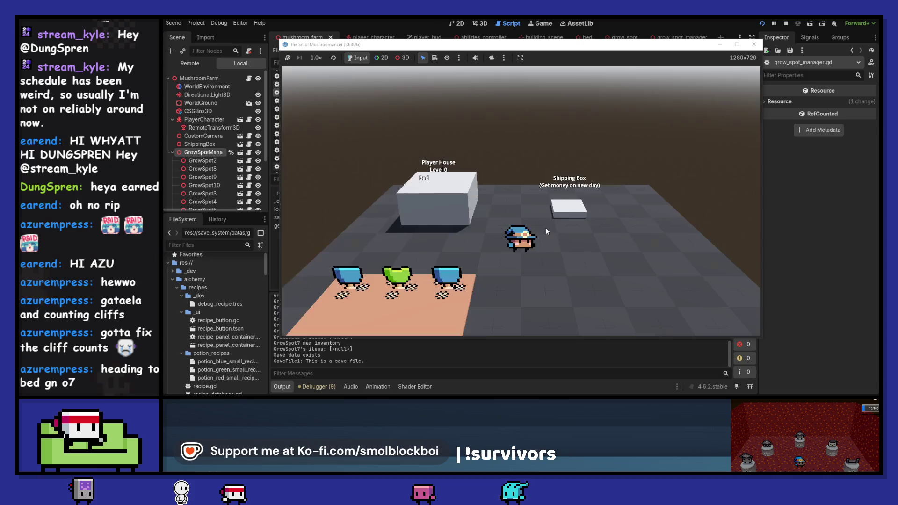
key("a")
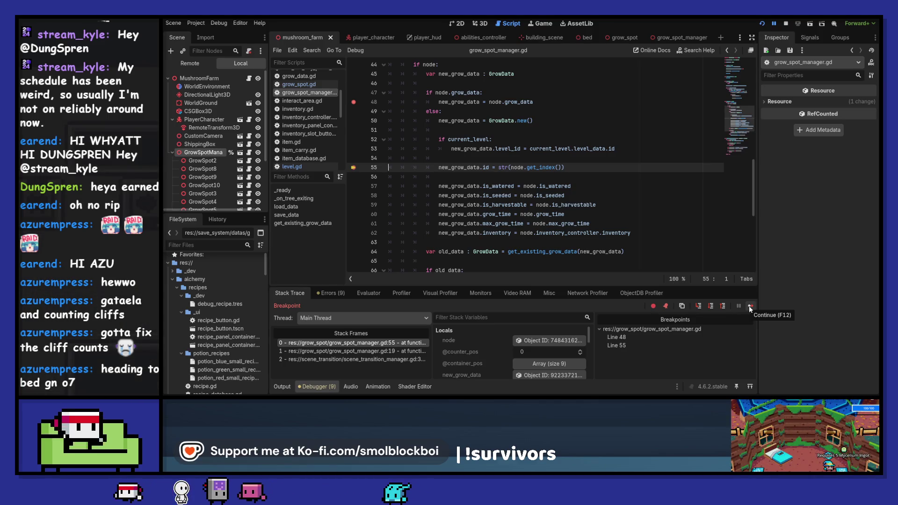
Continue past each breakpoint hit until the game resumes with three mushrooms
left_click(750, 307)
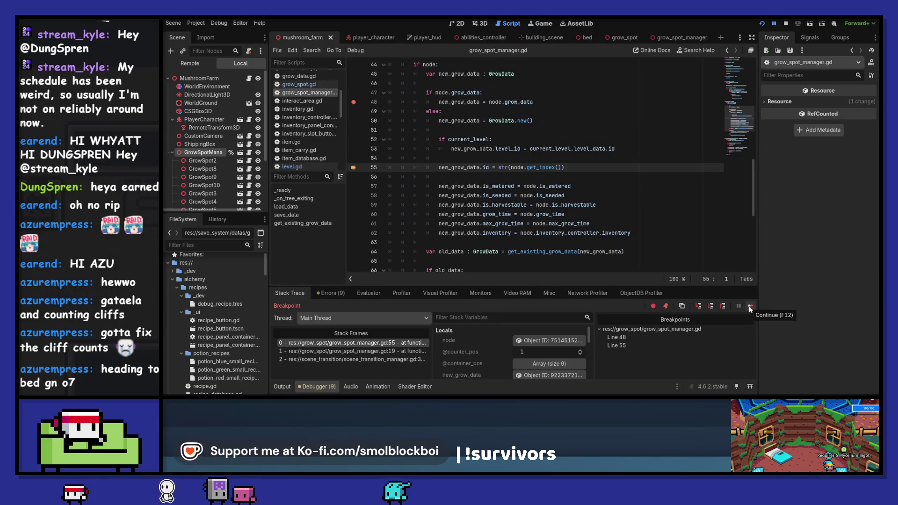
left_click(750, 307)
left_click(749, 307)
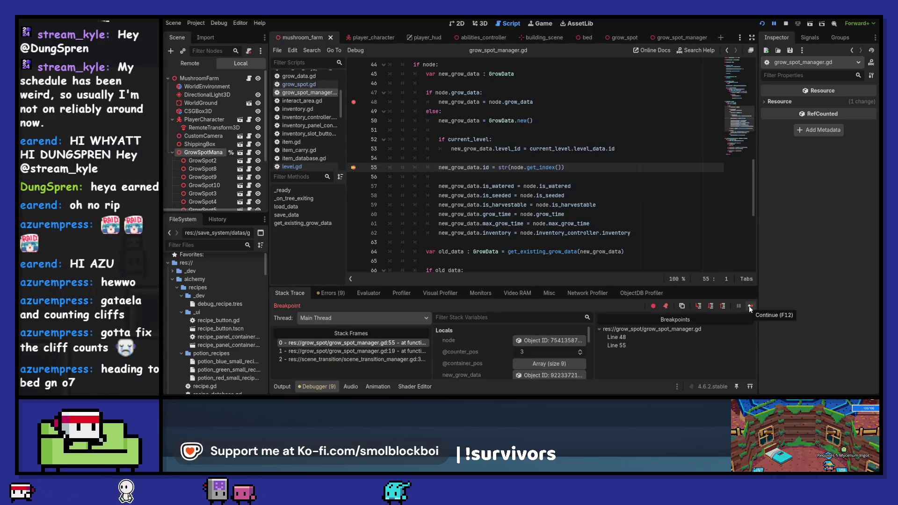
left_click(750, 307)
left_click(750, 307)
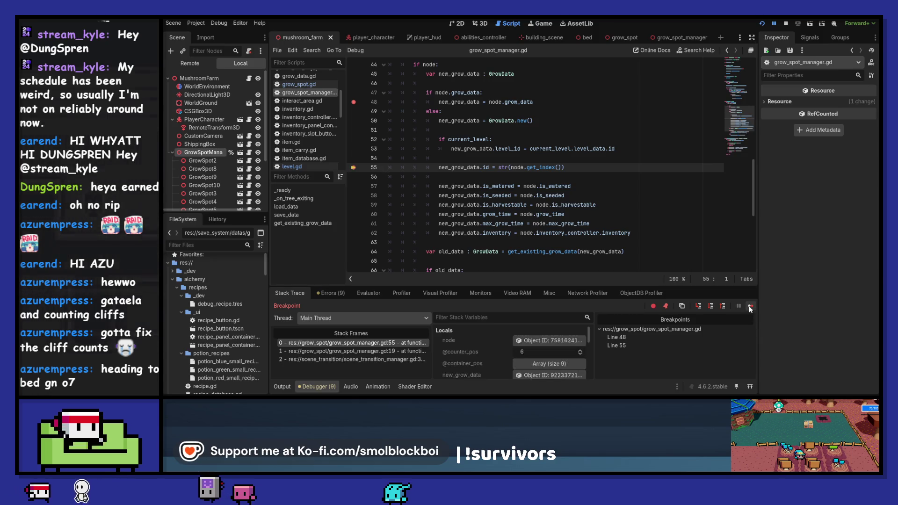
left_click(750, 307)
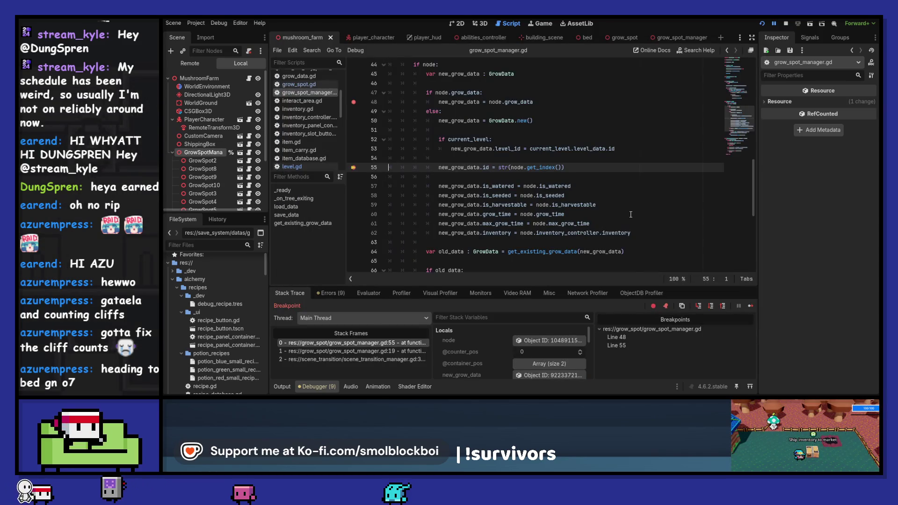
left_click(750, 307)
Pick a crop with 3D picking and inspect the live GrowSpot8 node in the Remote tree
key("d")
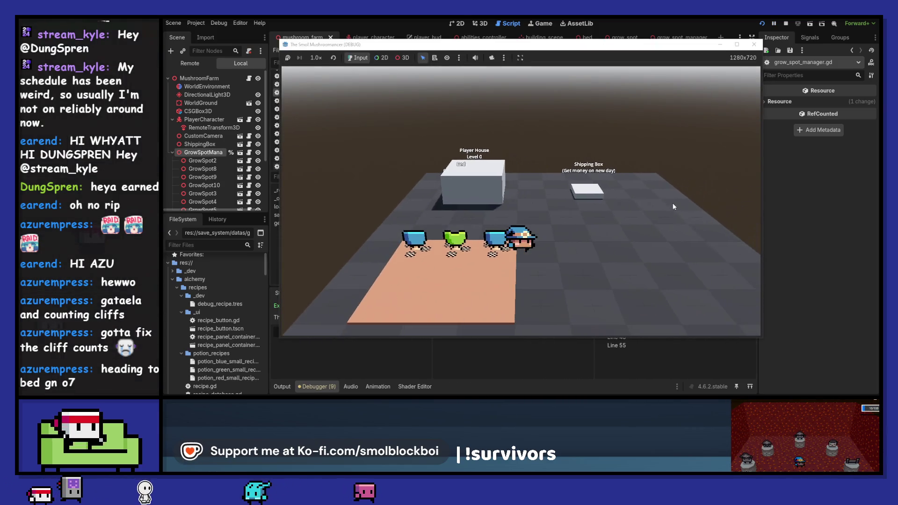
left_click(402, 57)
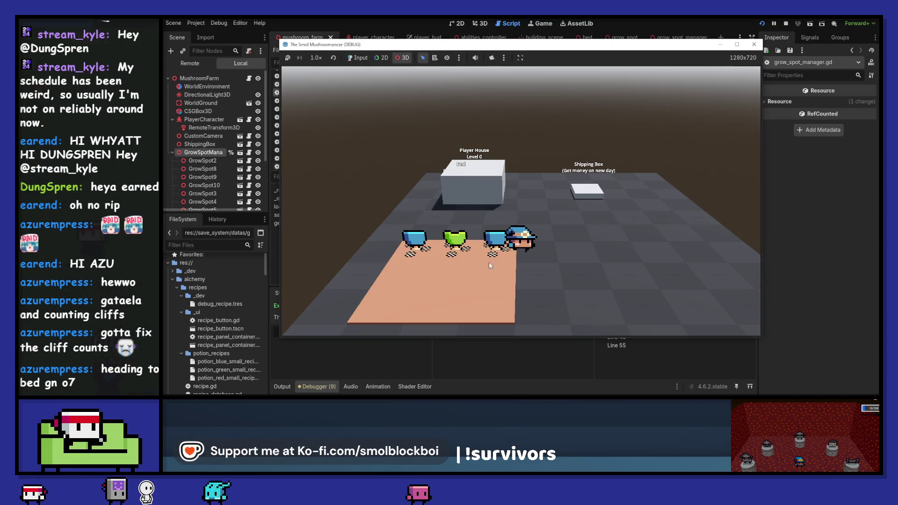
left_click(454, 246)
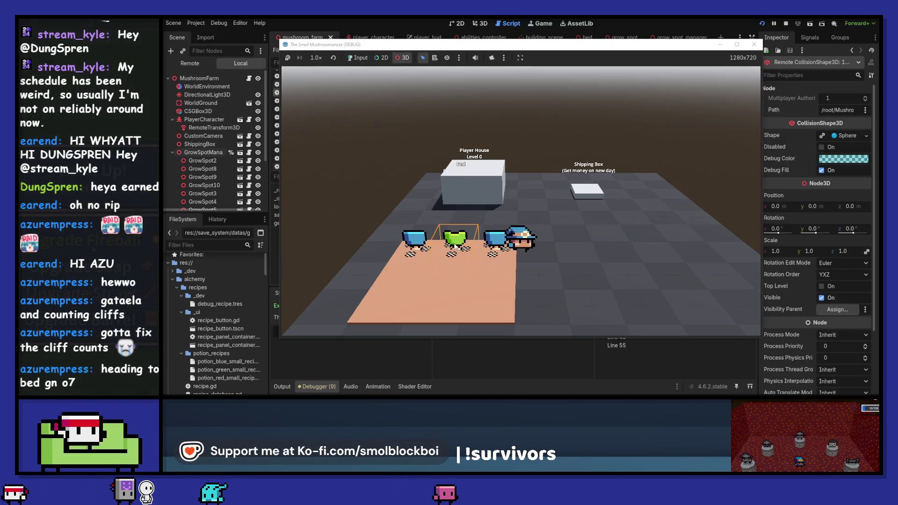
left_click(205, 65)
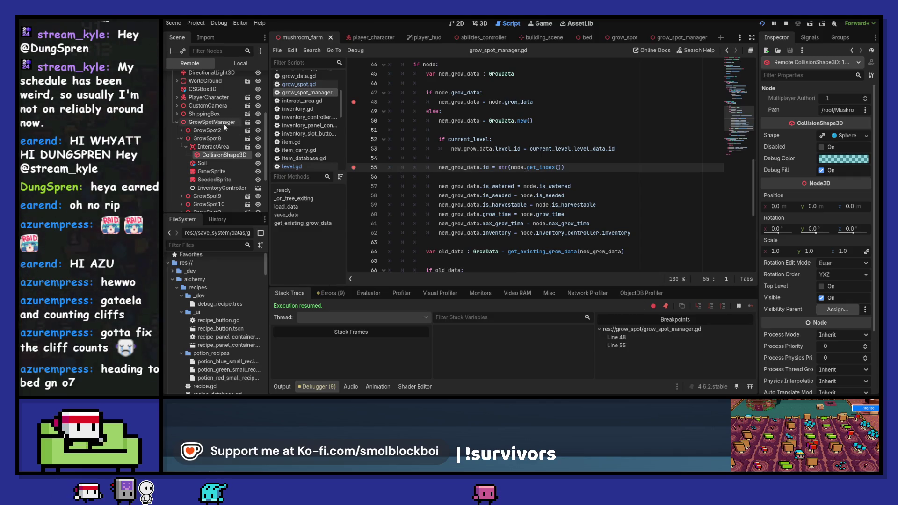
left_click(212, 140)
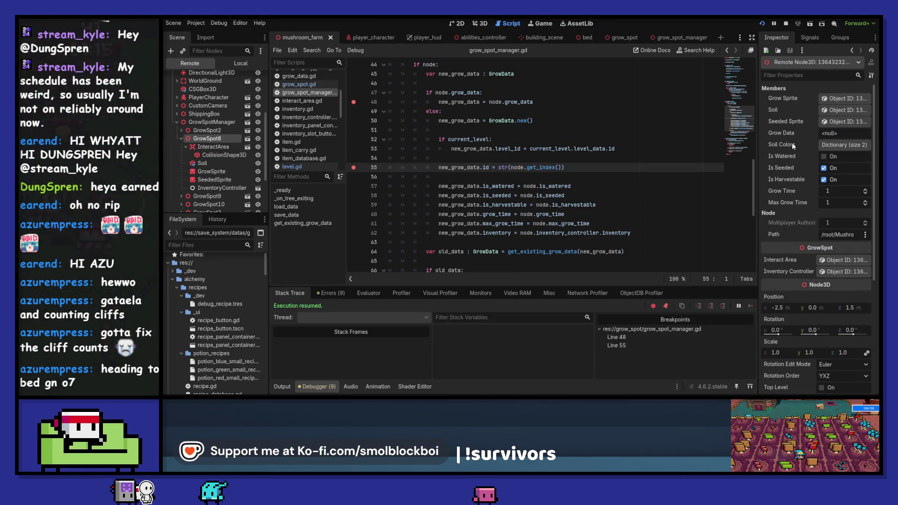
Stop the game and return to grow_spot_manager.gd in the script editor
left_click(786, 23)
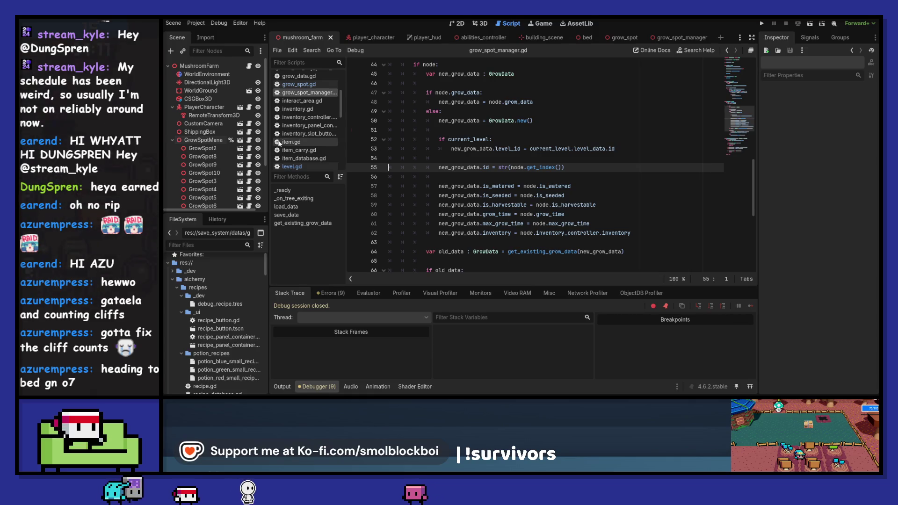
scroll(292, 128, "down", 3)
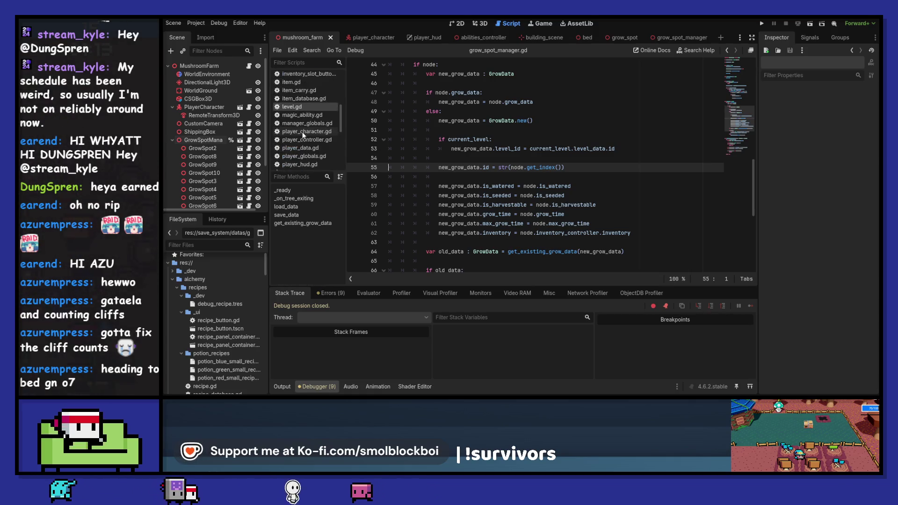
left_click(313, 110)
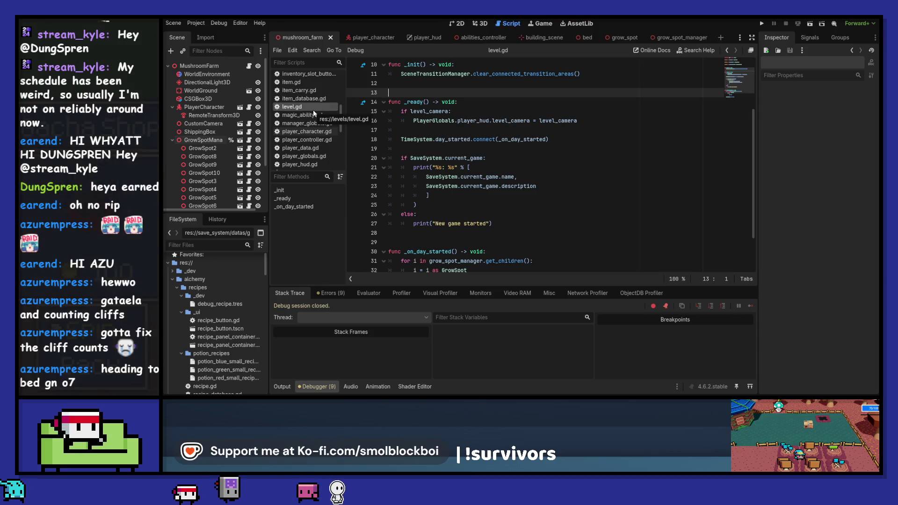
scroll(313, 110, "up", 3)
scroll(313, 110, "up", 1)
left_click(316, 106)
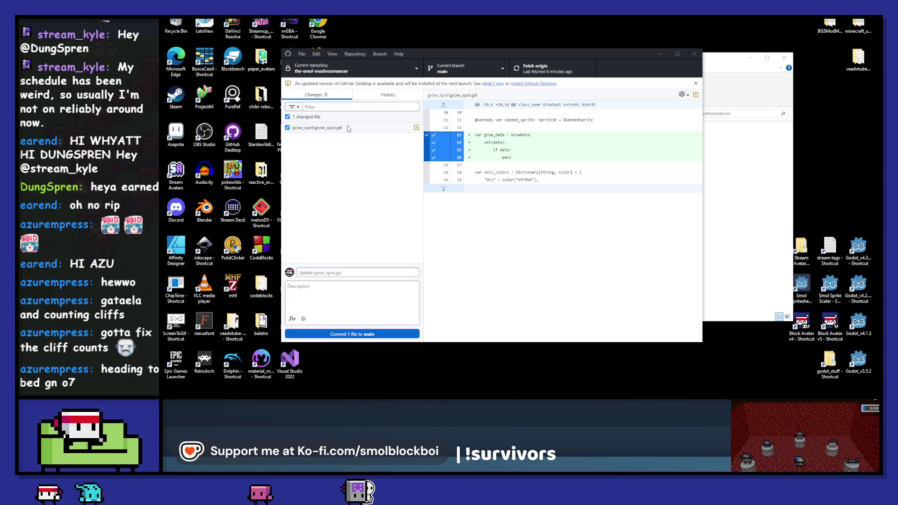
Cancel discarding grow_spot.gd alone, then request Discard all changes for both files
right_click(347, 128)
left_click(372, 136)
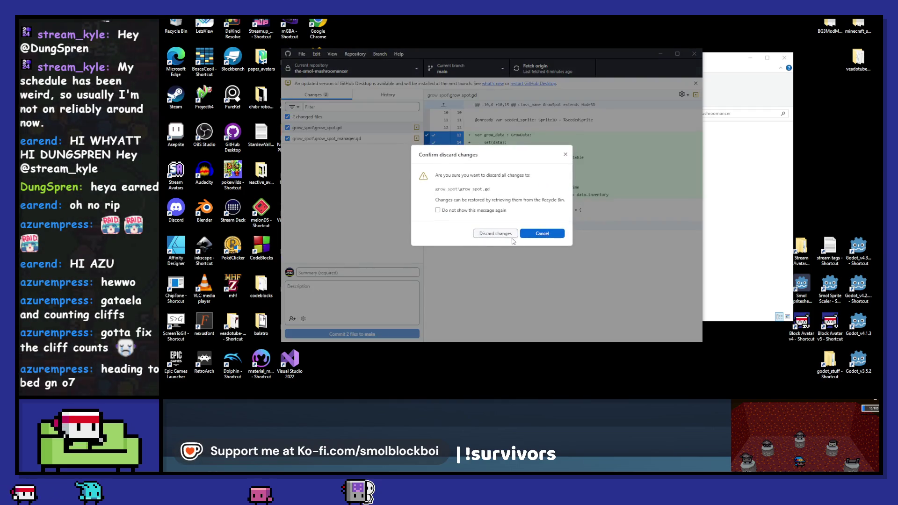
left_click(537, 234)
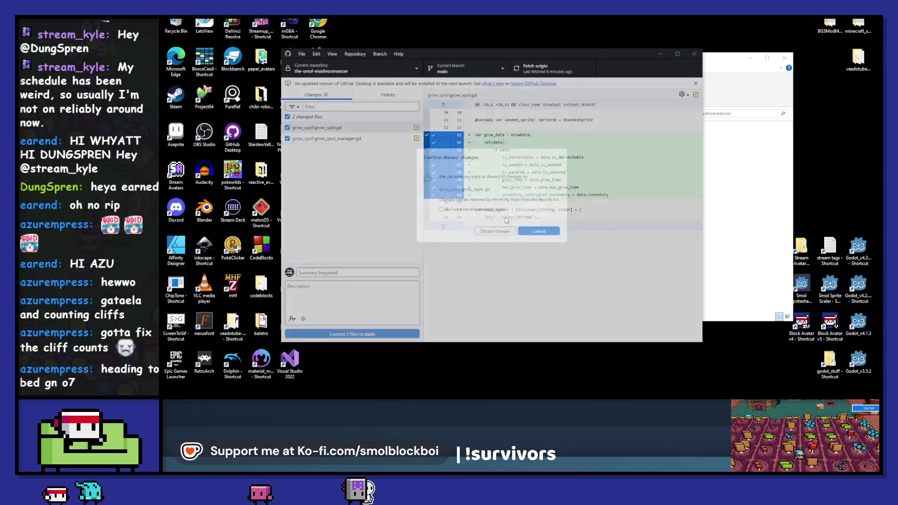
right_click(357, 116)
left_click(374, 127)
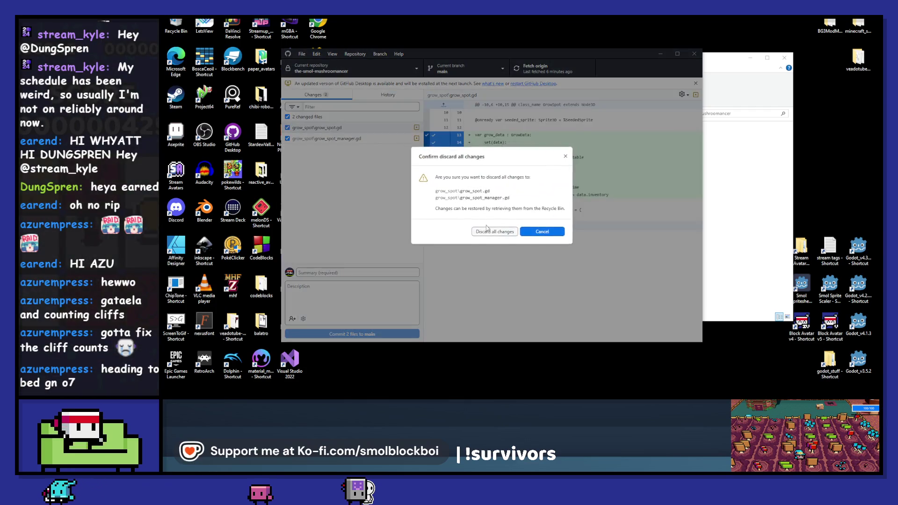